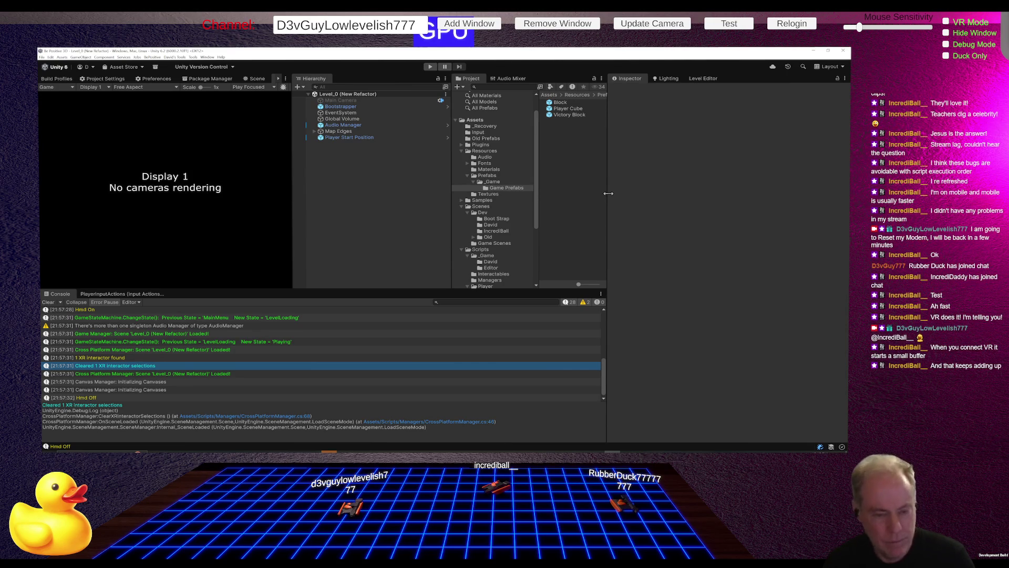
Bring the Claude Code 'XR Ray Attachment Bug' session in front of Unity
key("alt+Tab")
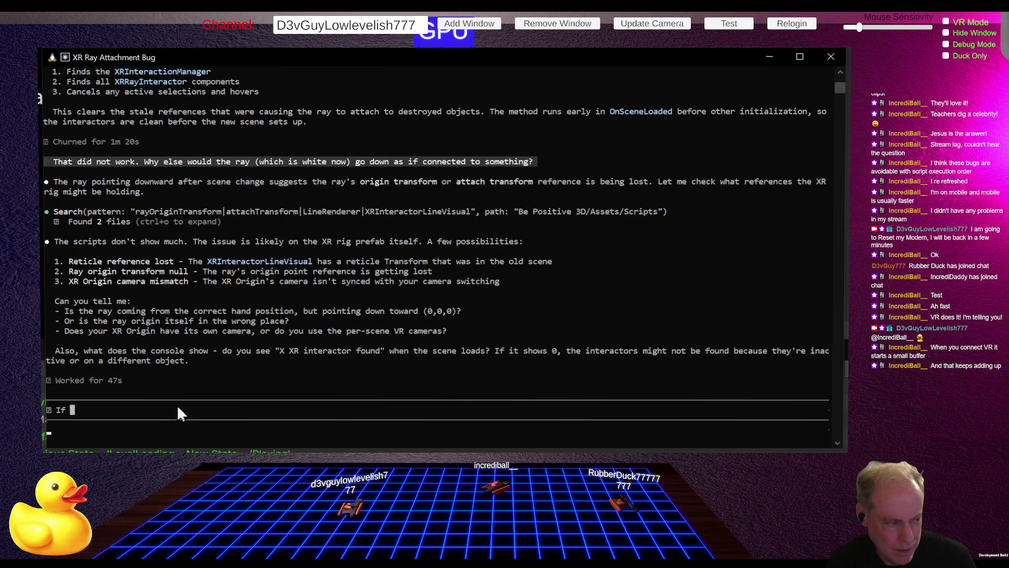
Send Claude the message 'If I deactivate the interator and reactivate it fixes it'
type("n I")
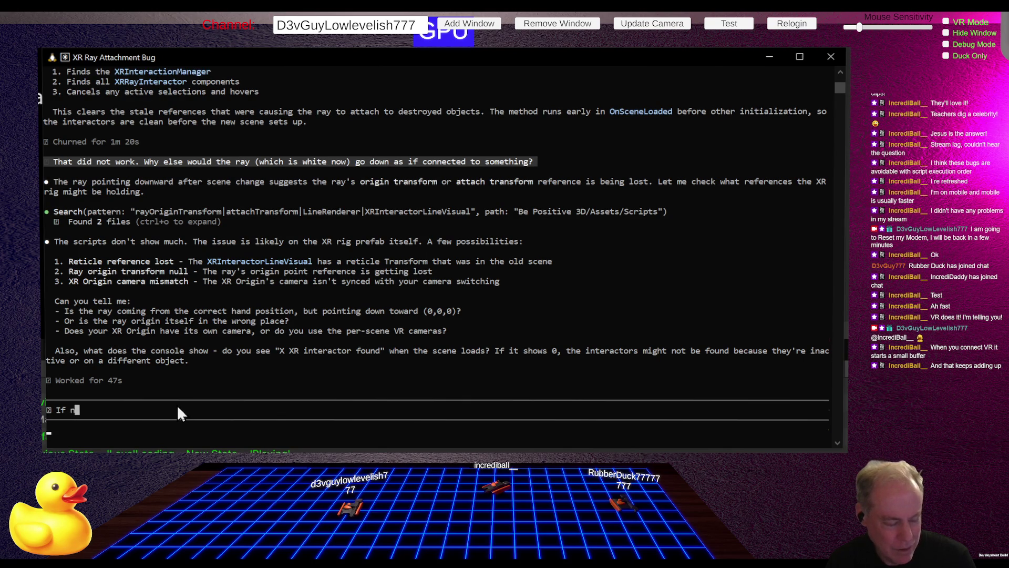
key("BackSpace")
key("BackSpace")
key("BackSpace")
type("I")
type(" deact")
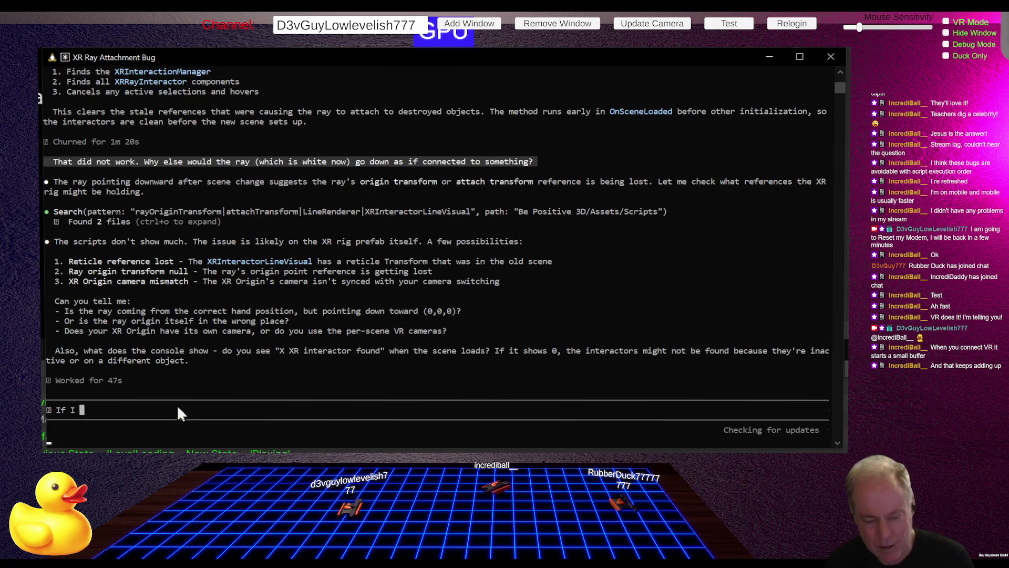
type("ivat")
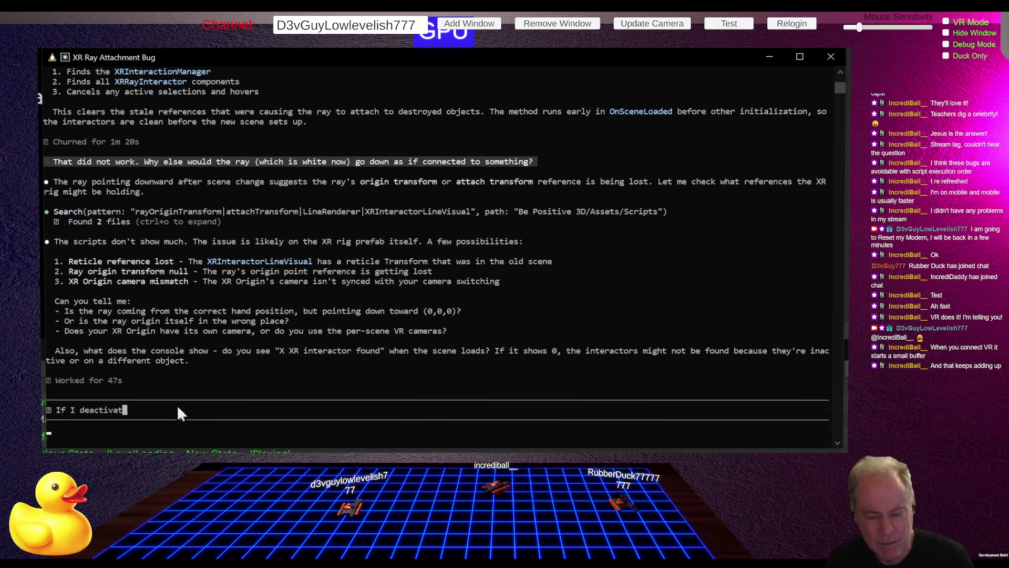
type("e the iractor")
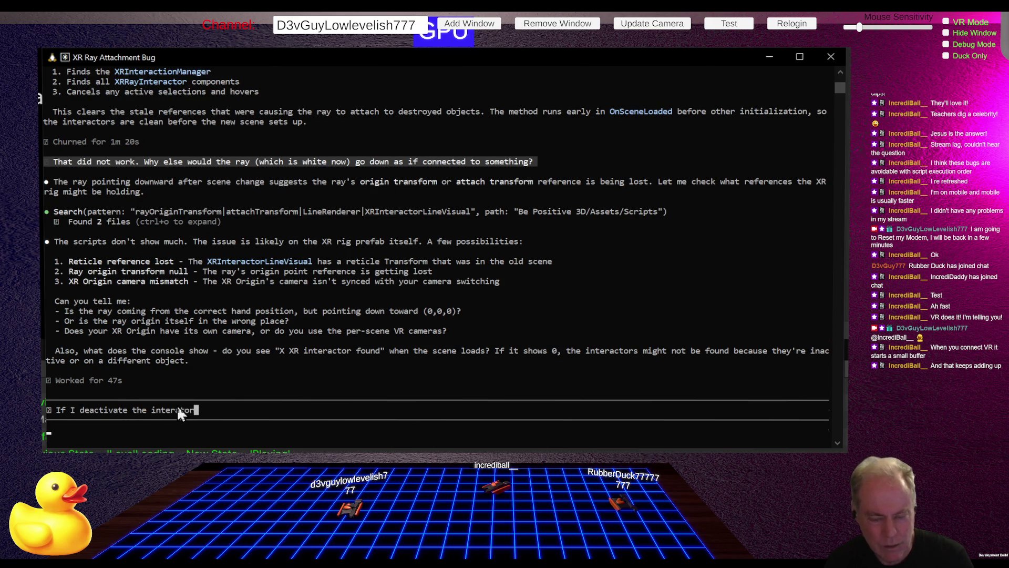
type(" and reactivate it work")
key("BackSpace")
key("BackSpace")
key("BackSpace")
type("fixes it")
key("Return")
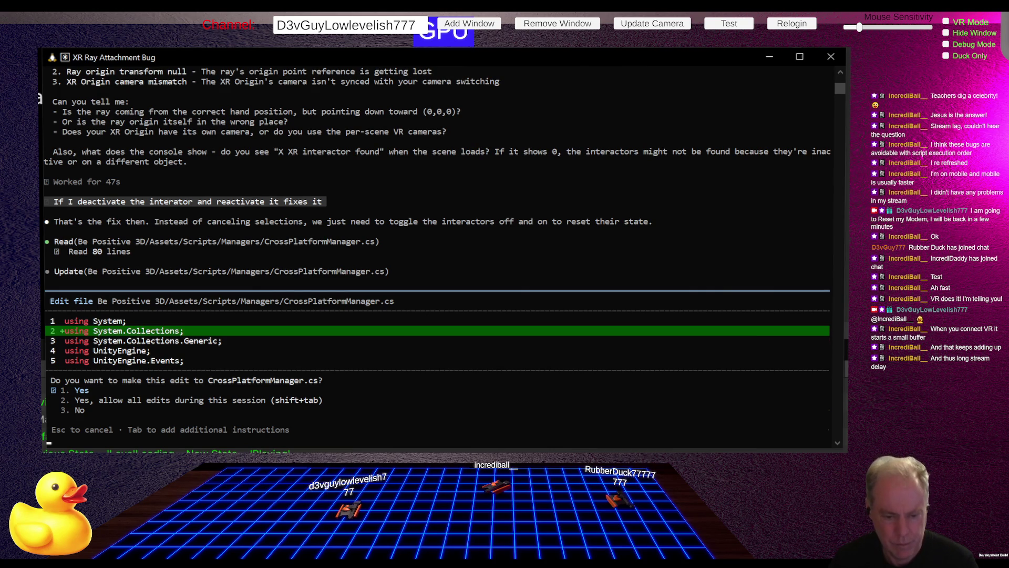
Reject the CrossPlatformManager.cs edit and ask 'But why is that a fix? what is wrong in the first place?'
key("Escape")
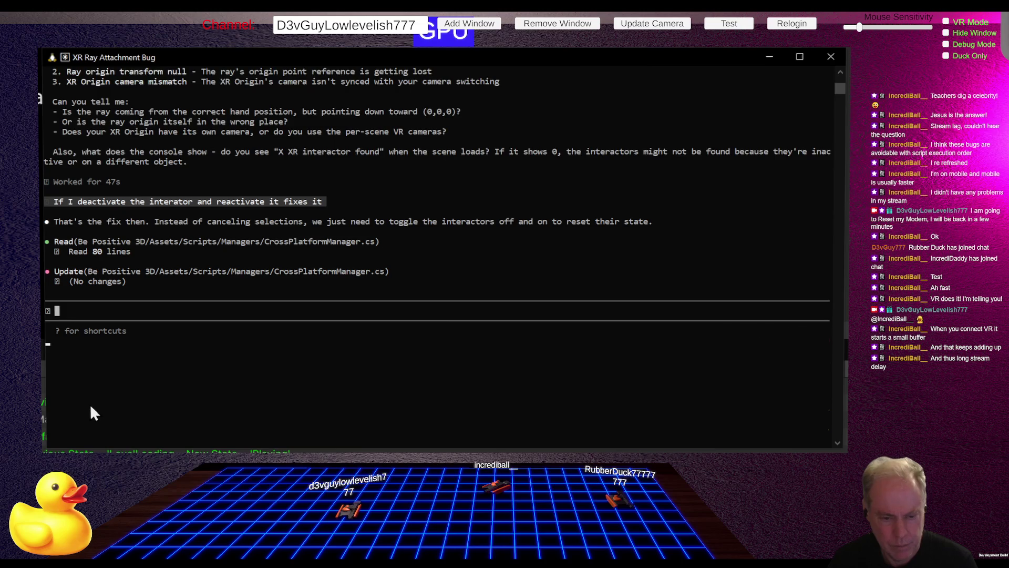
type("Ok, b")
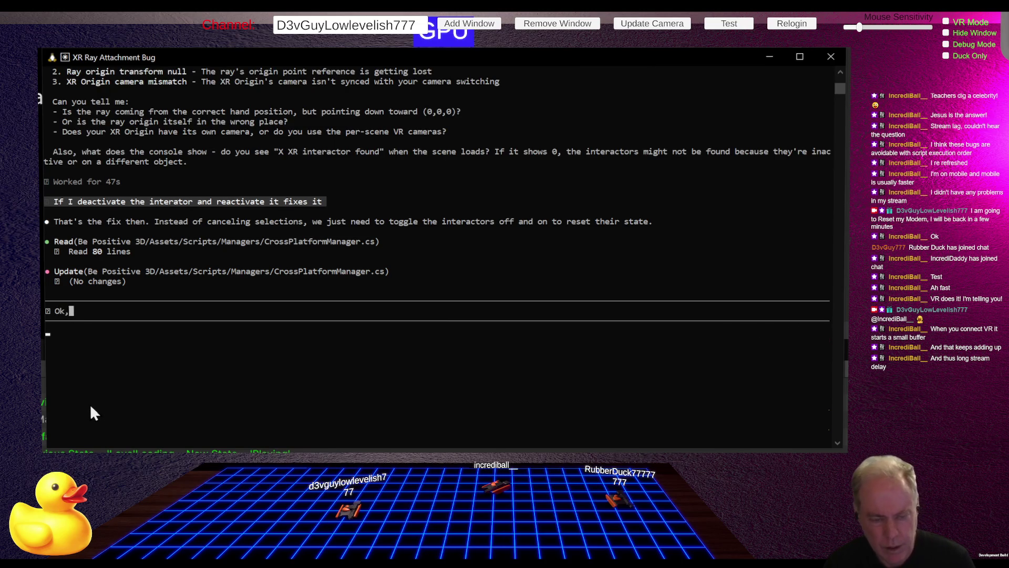
key("BackSpace")
type("Bu")
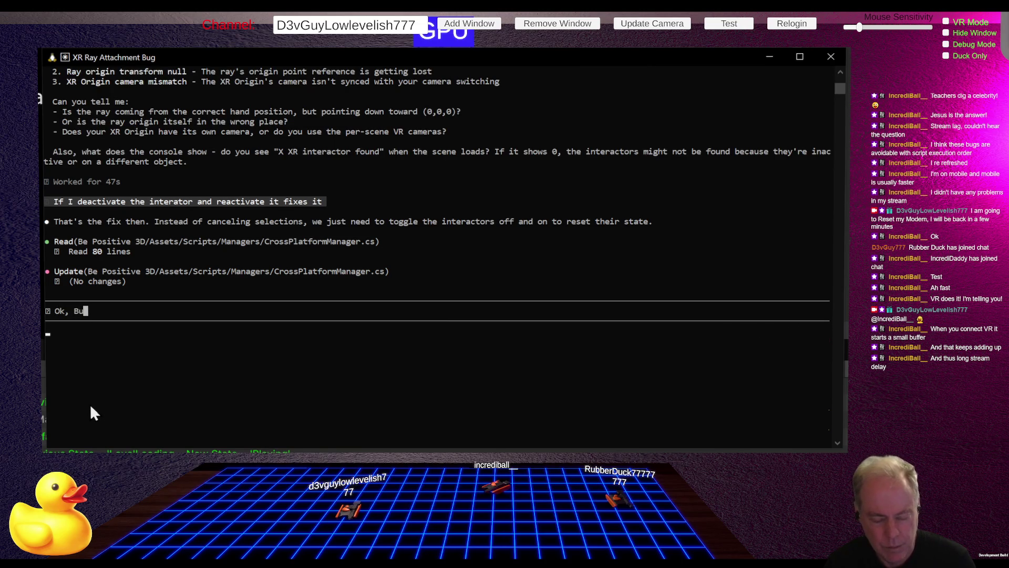
type("t whyu")
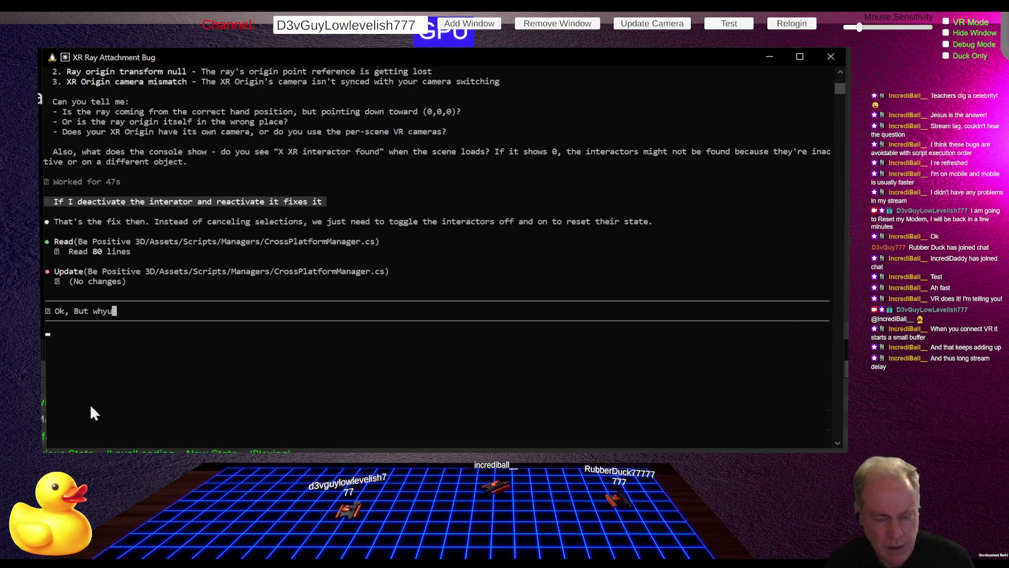
key("BackSpace")
key("BackSpace")
key("BackSpace")
key("BackSpace")
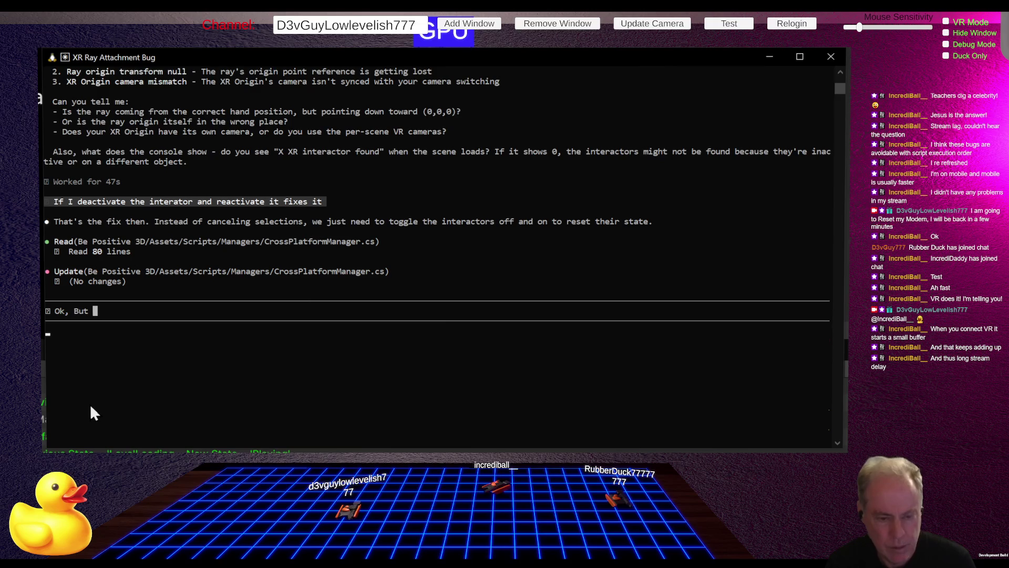
type("But why is")
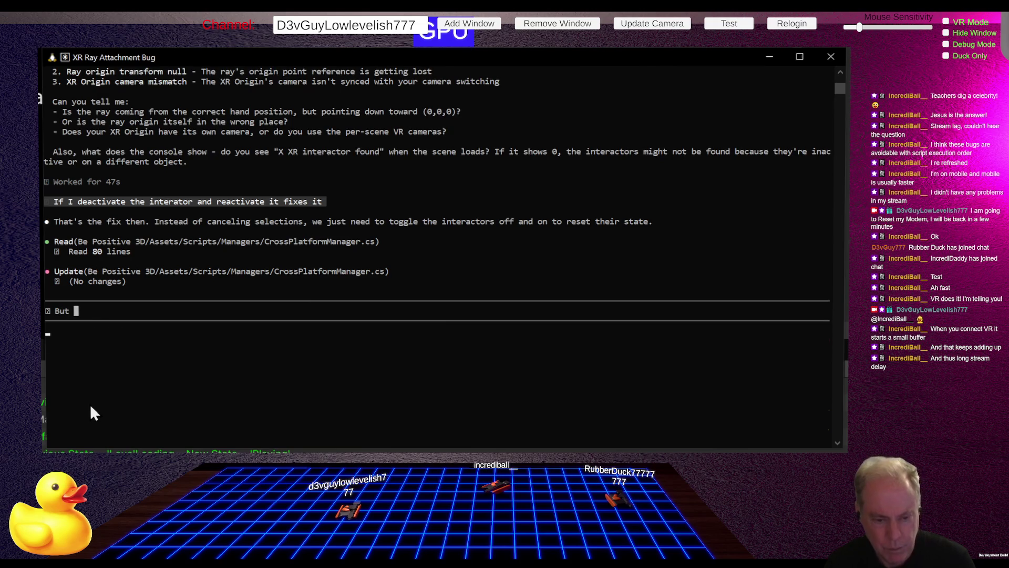
type(" th")
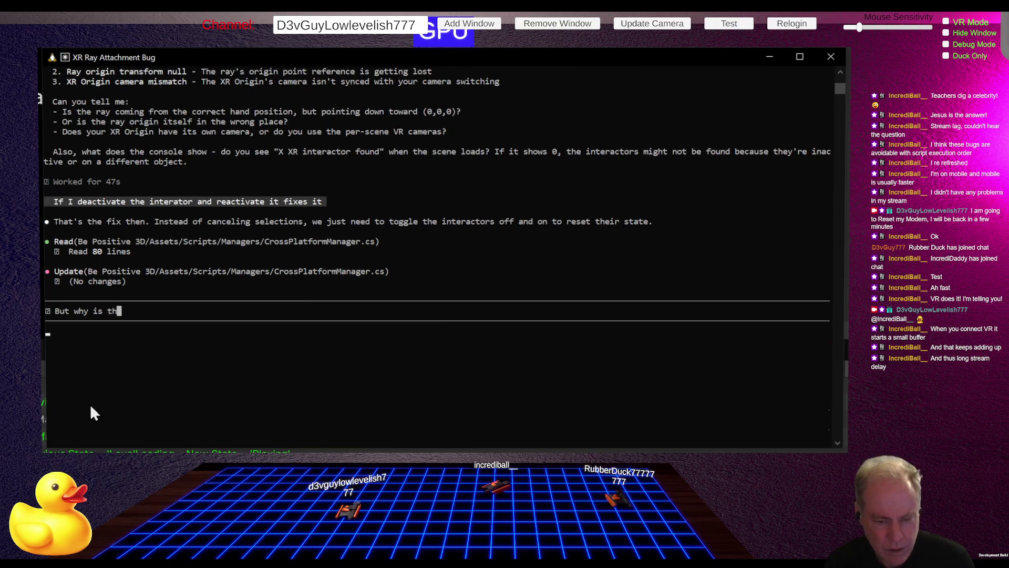
type("at a fi")
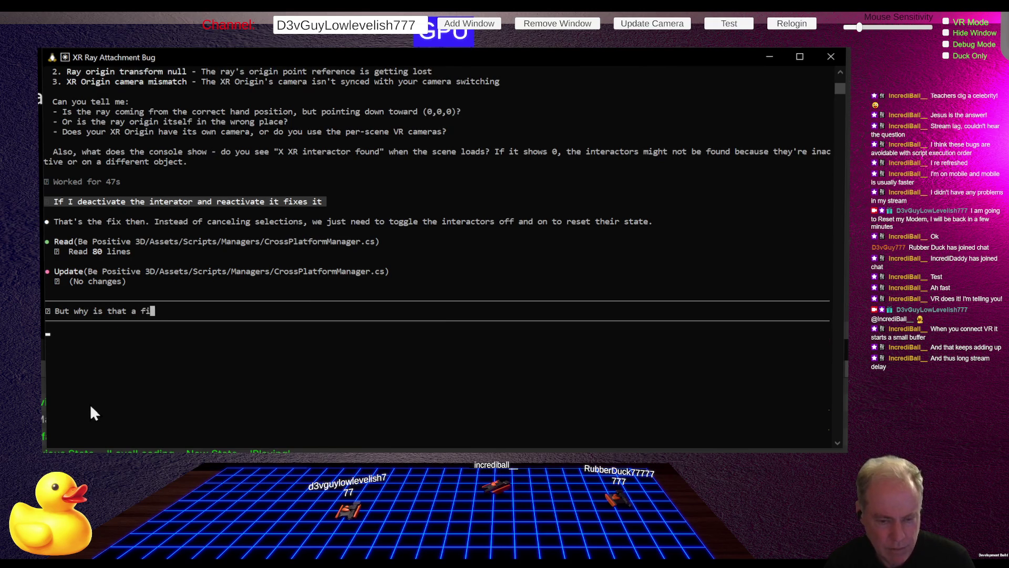
type("x")
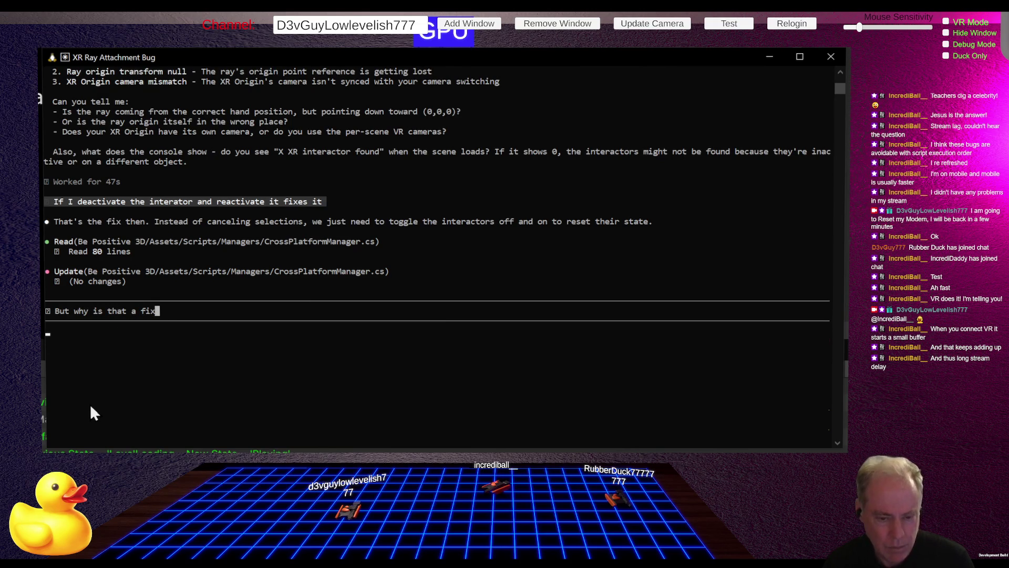
type("? what")
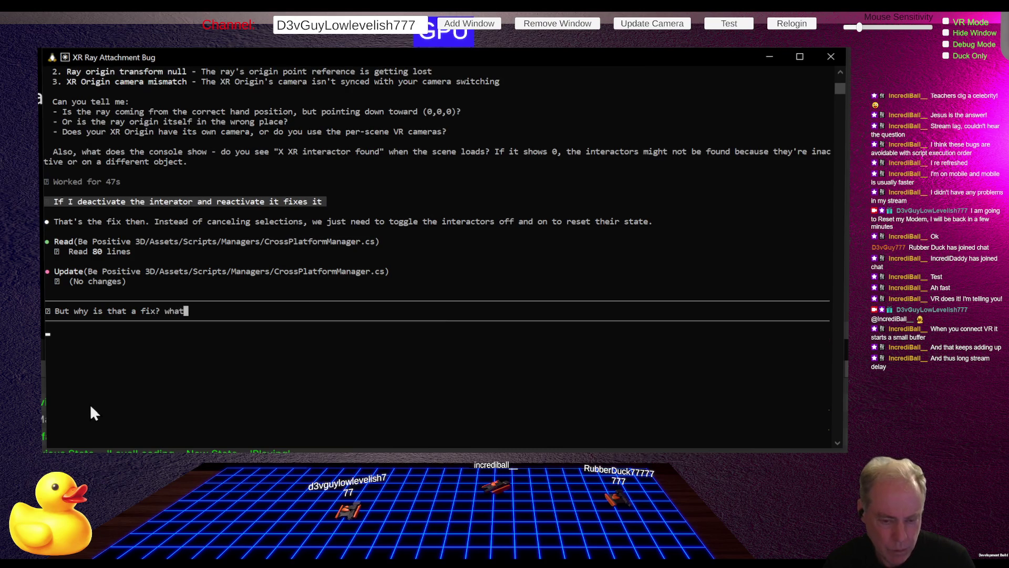
type(" is wrong ")
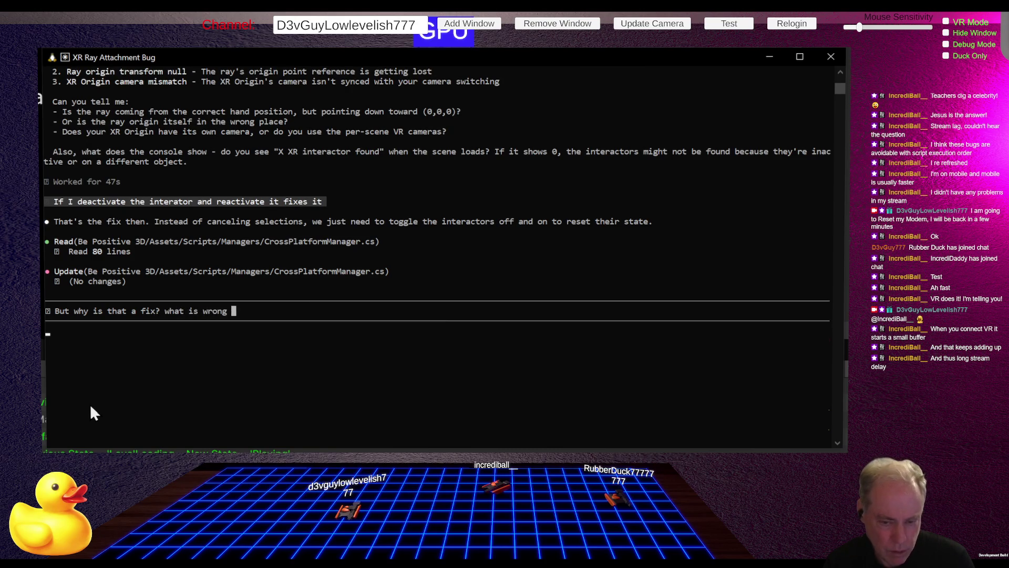
type("in the fir")
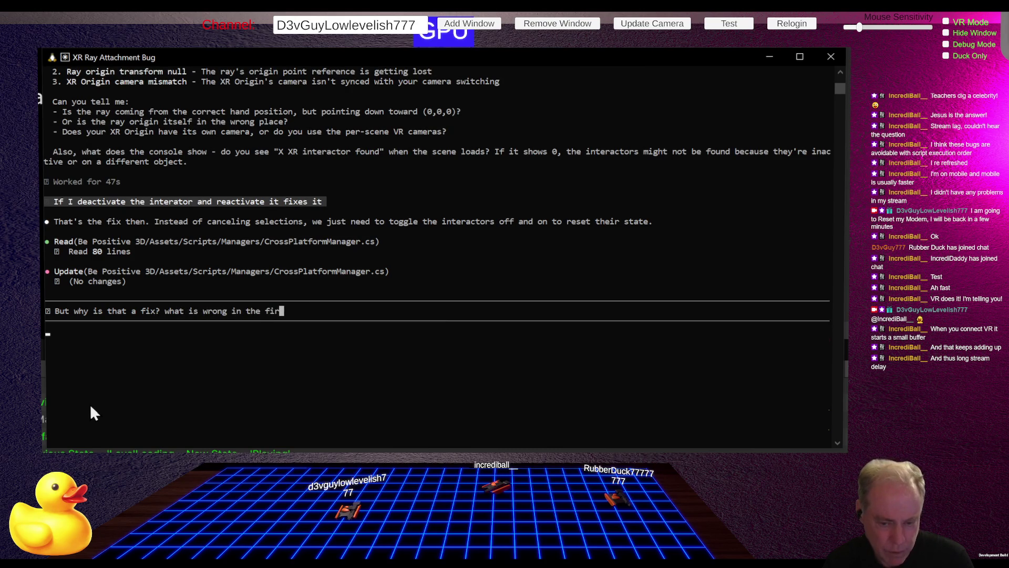
type("st place?")
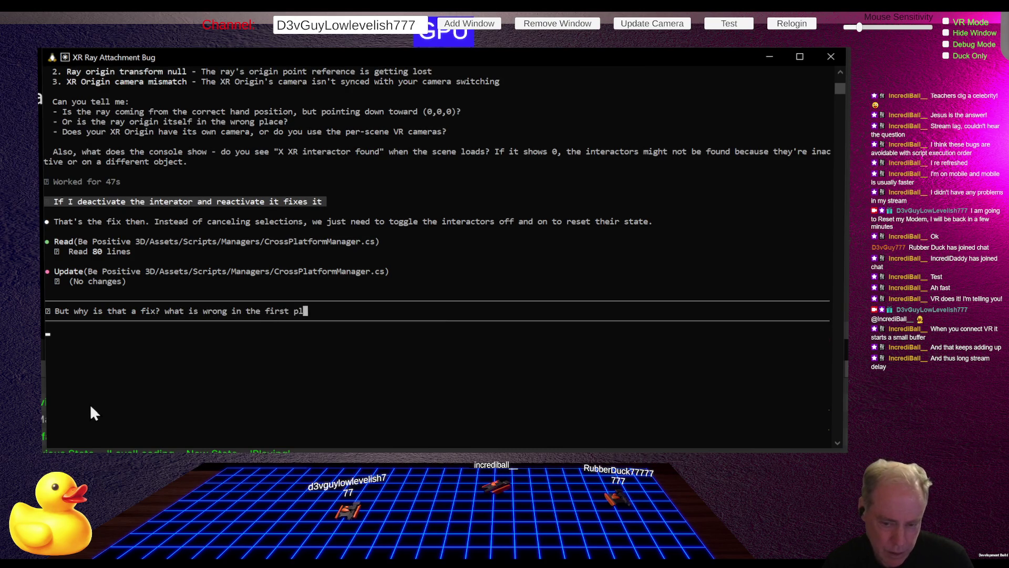
key("Return")
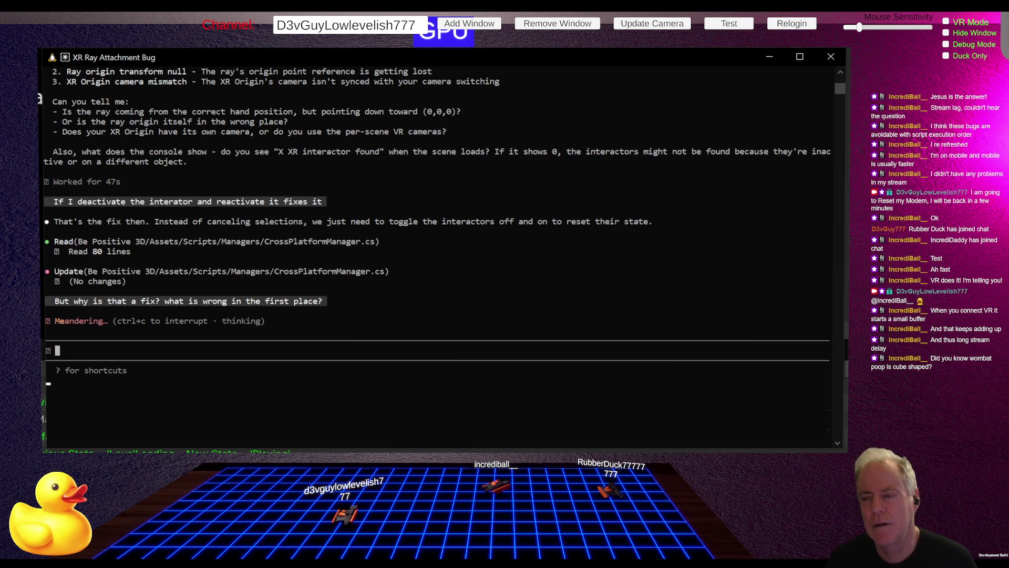
key("alt+Tab")
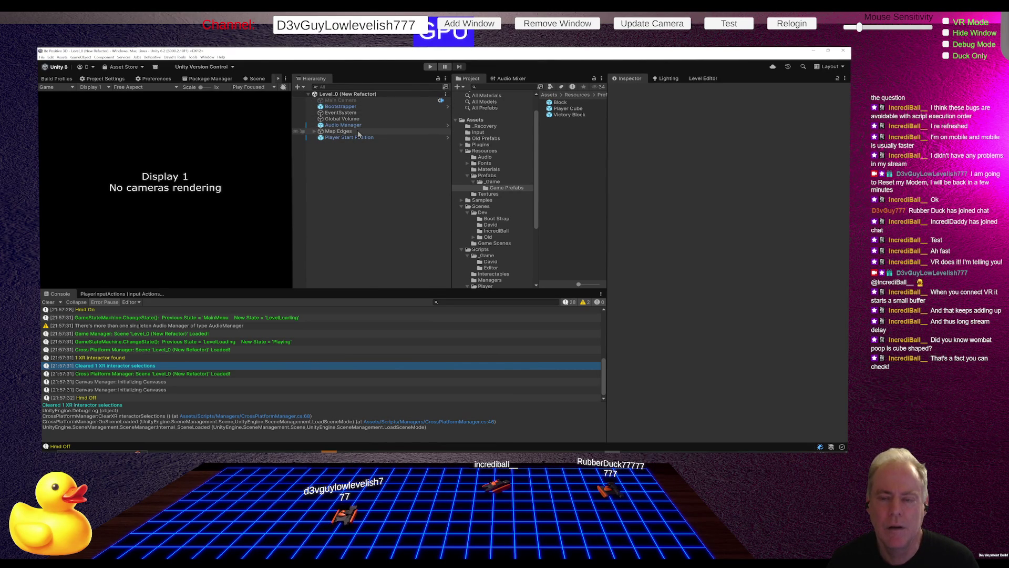
Open the Bootstrap scene from the _Game Boot Strap folder
left_click(494, 182)
left_click(496, 218)
double_click(565, 102)
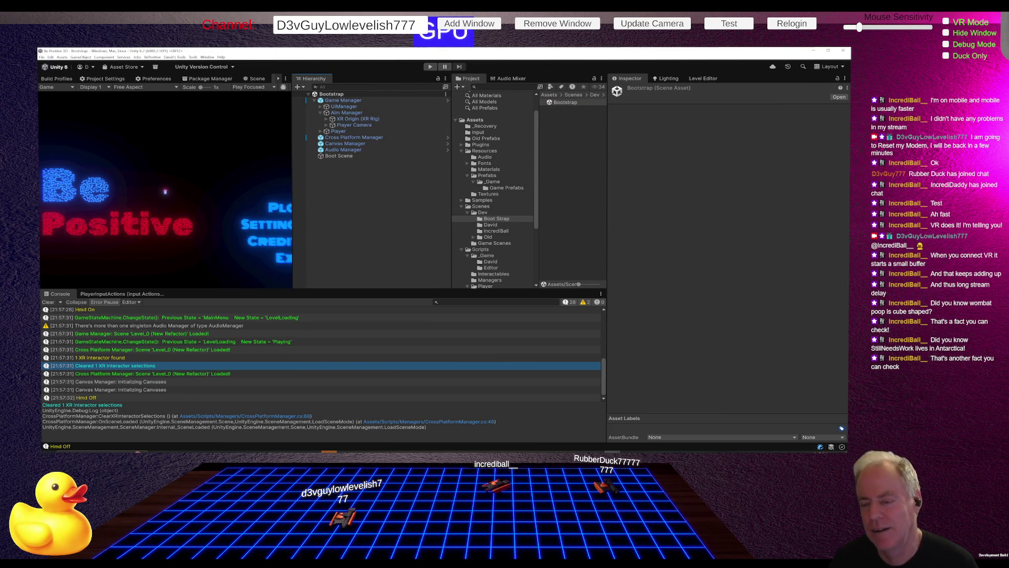
Open the Level_0 and Home (New Refactor) scenes from the Dev David folder, then return to Claude Code
scroll(490, 221, "down", 3)
left_click(490, 216)
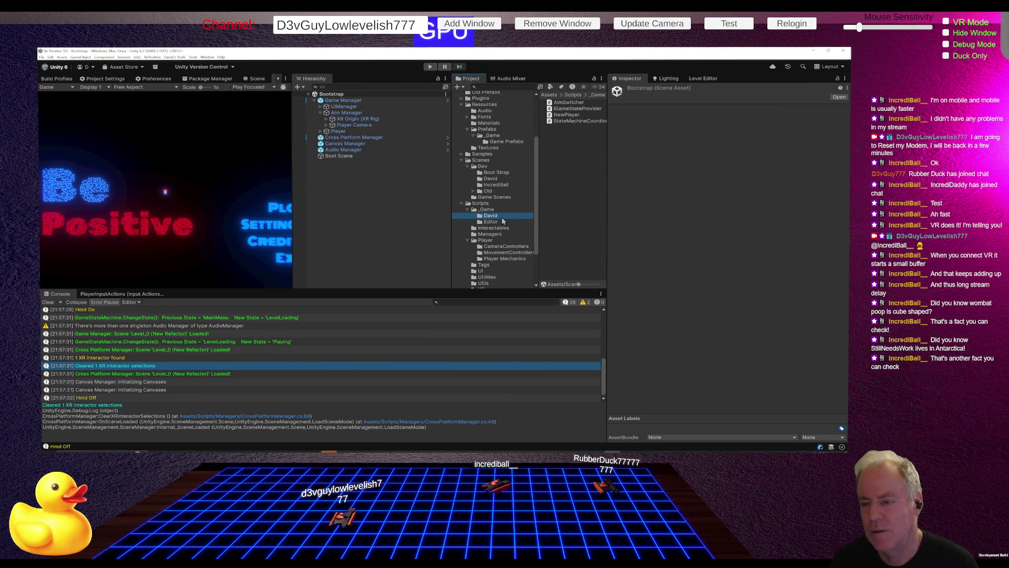
left_click(491, 179)
double_click(571, 109)
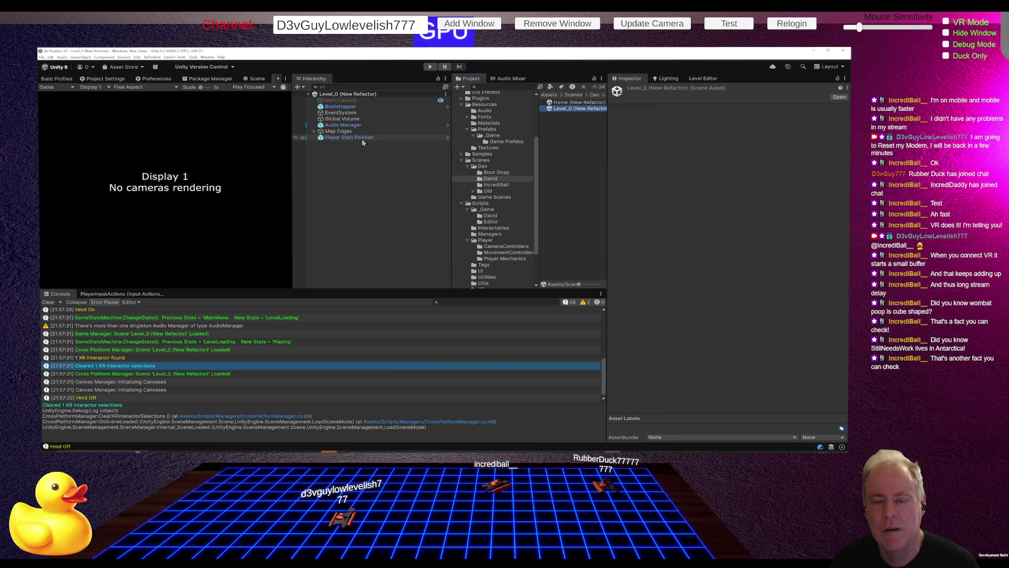
double_click(567, 105)
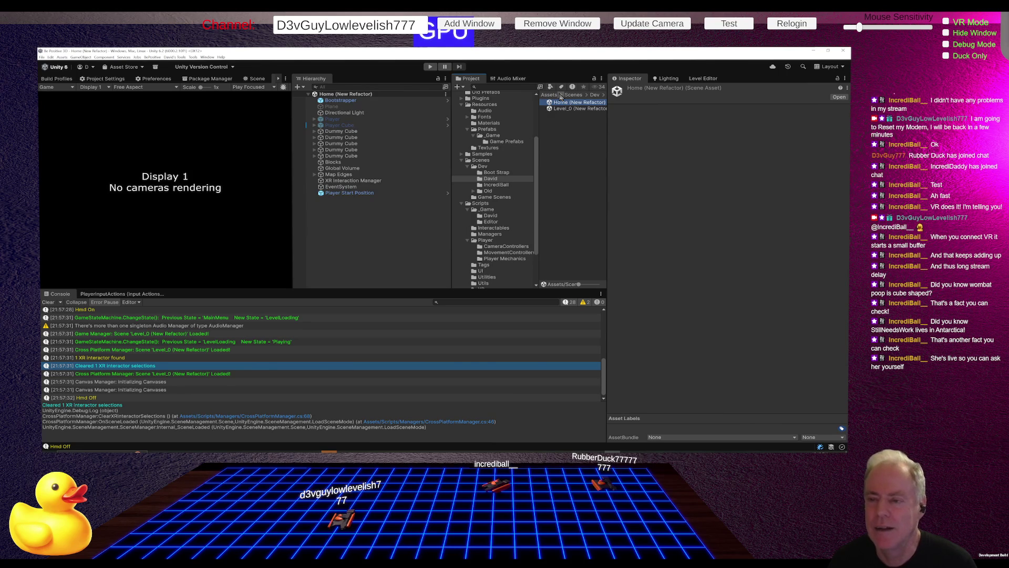
key("alt+Tab")
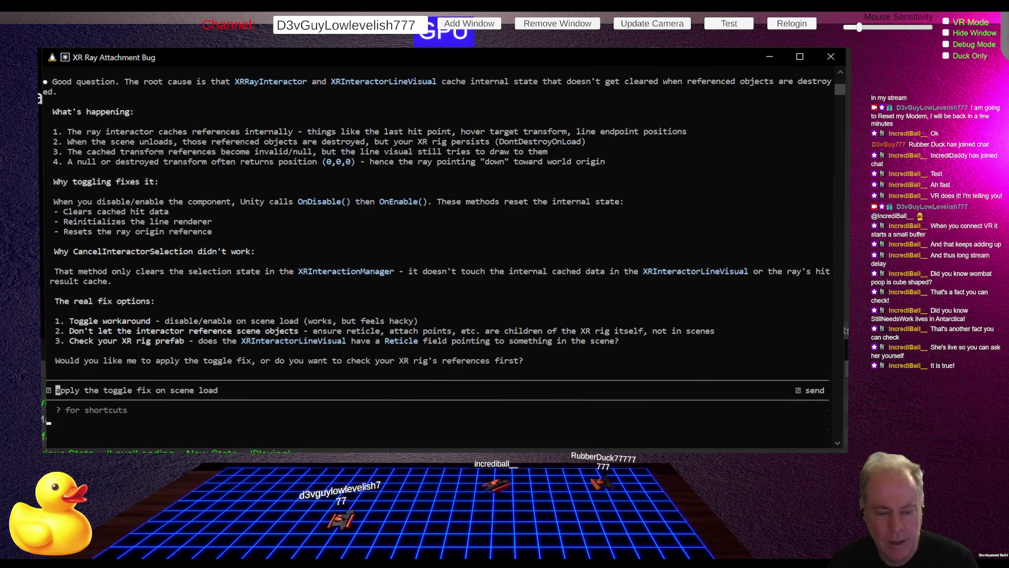
Type and erase 'Ah' after reading the cached-state explanation, then switch to the Twitch stream
type("Ah")
key("BackSpace")
key("BackSpace")
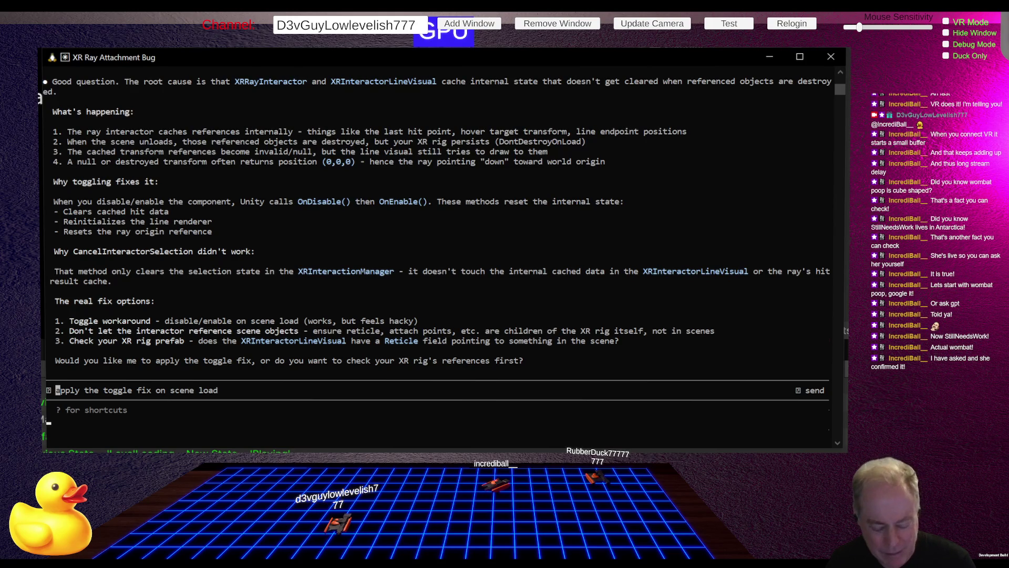
key("alt+Tab")
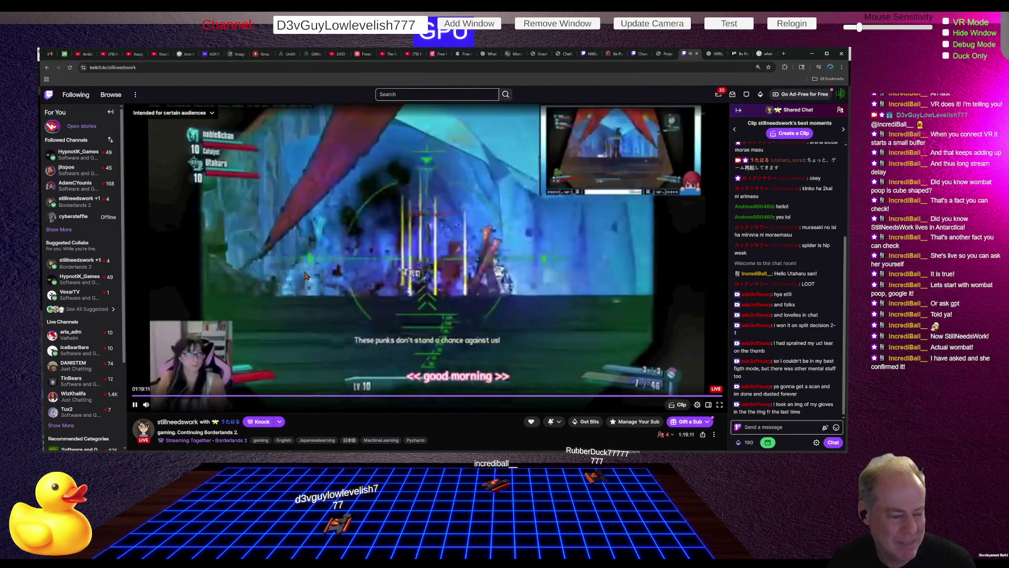
mouse_move(79, 262)
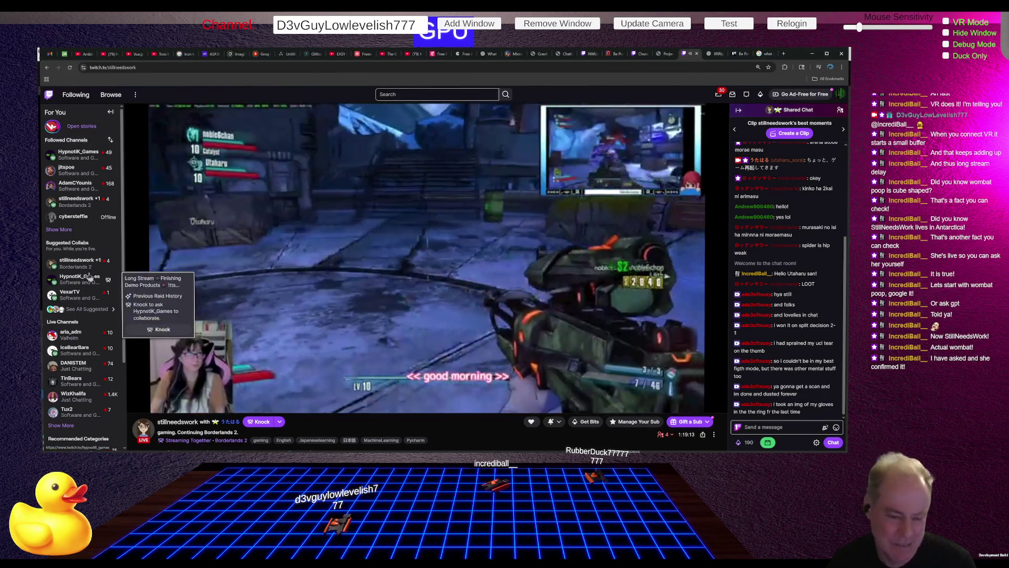
left_click(69, 67)
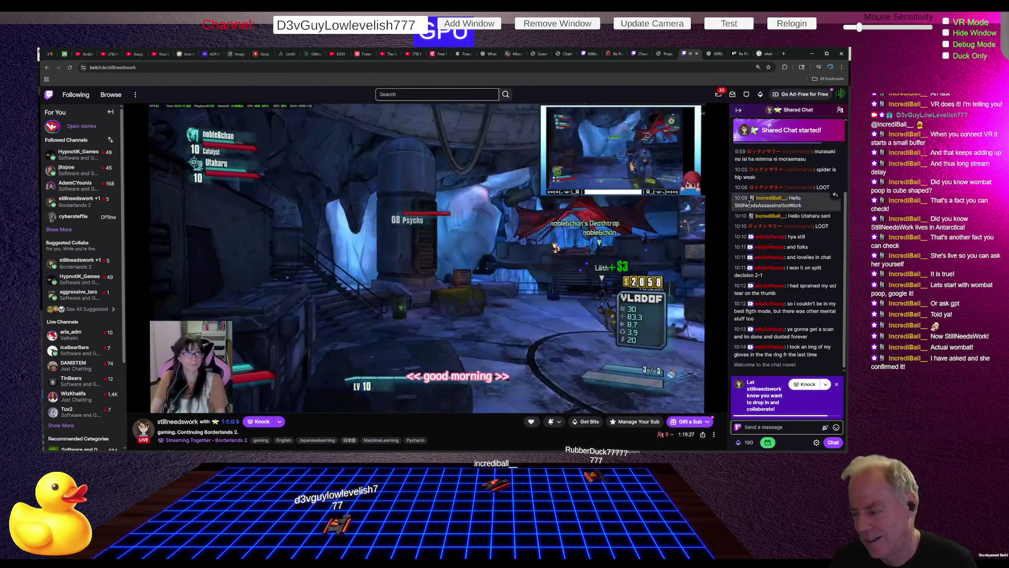
left_click(836, 384)
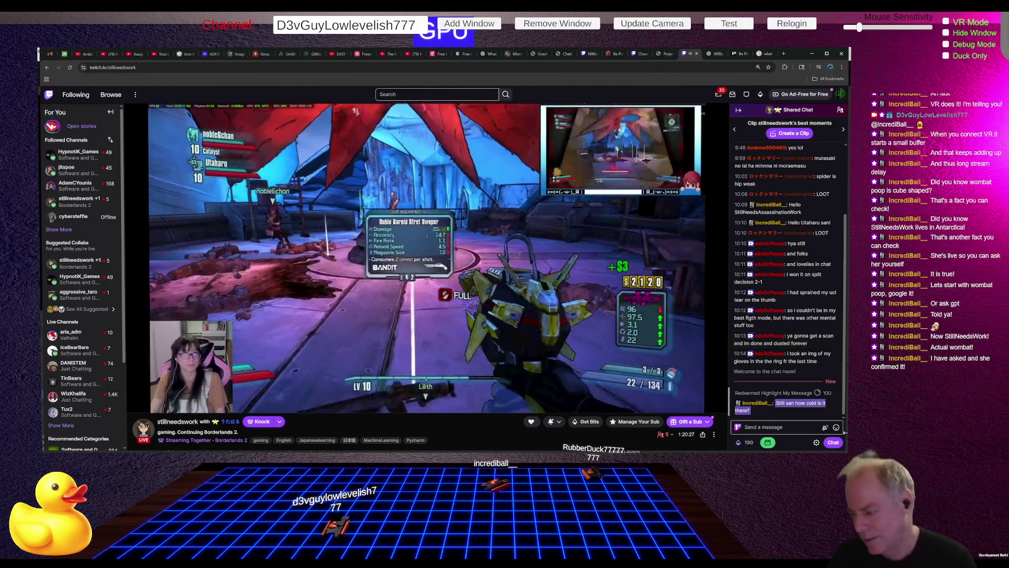
left_click(746, 442)
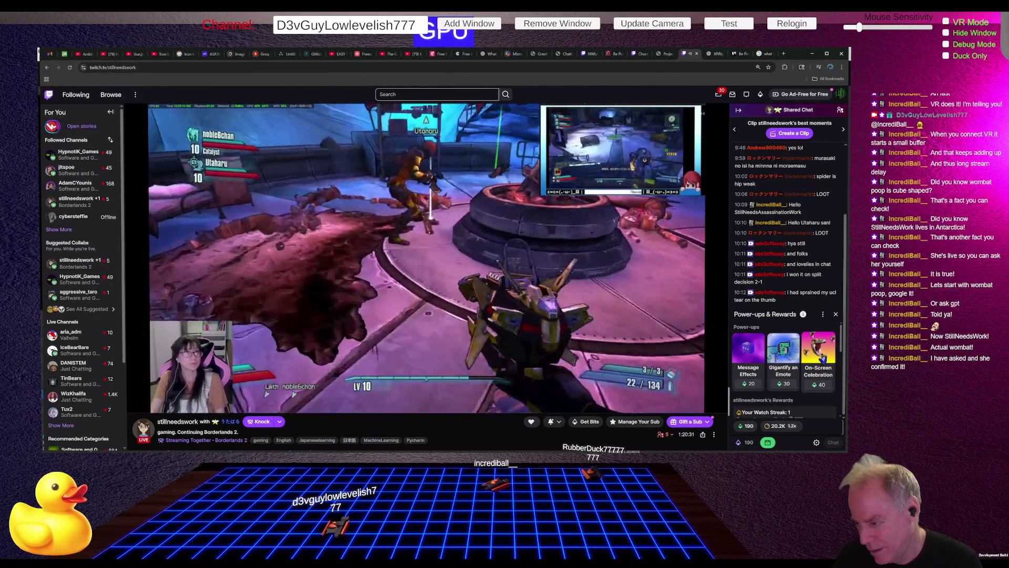
Set up an On-Screen Celebration power-up with the PogChamp emote and unleash it
left_click(823, 356)
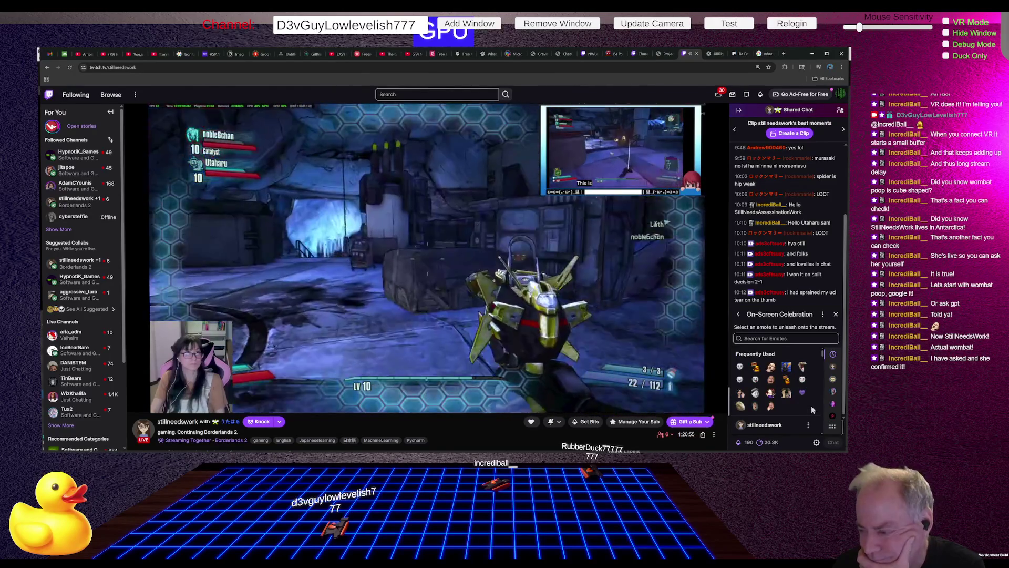
left_click(802, 368)
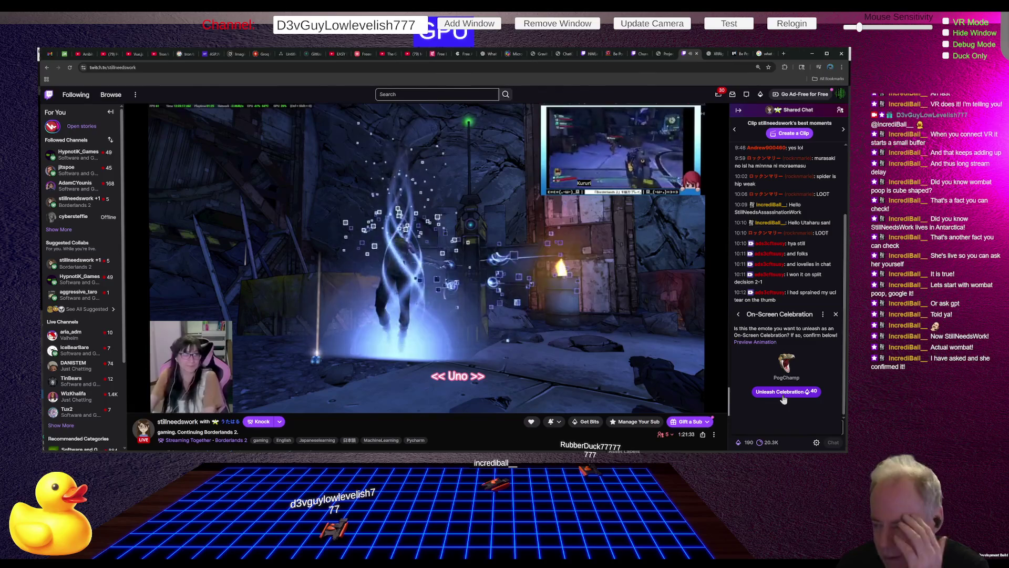
left_click(782, 395)
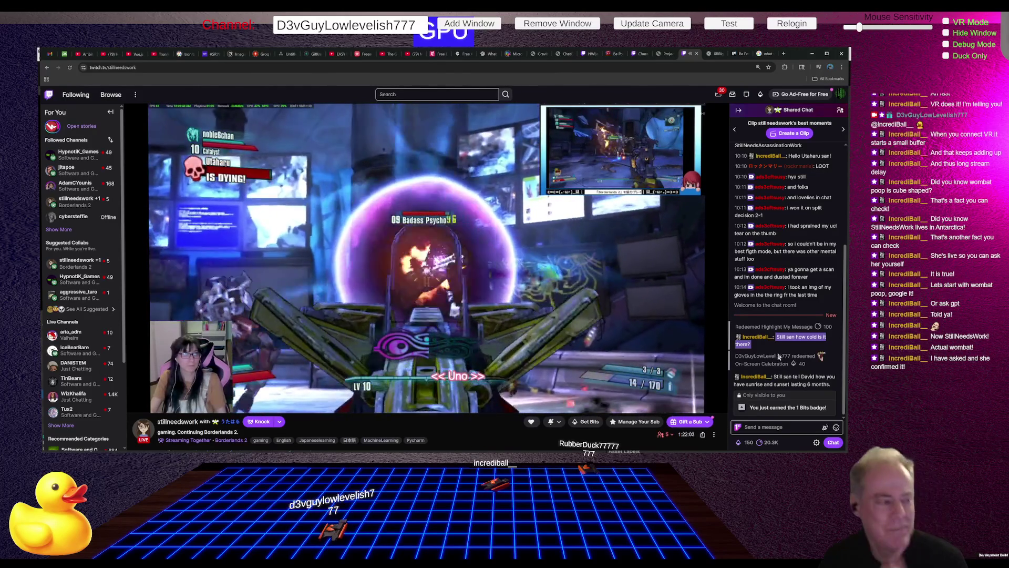
Confirm the 40-point PogChamp celebration went through, leaving 150 channel points
mouse_move(192, 397)
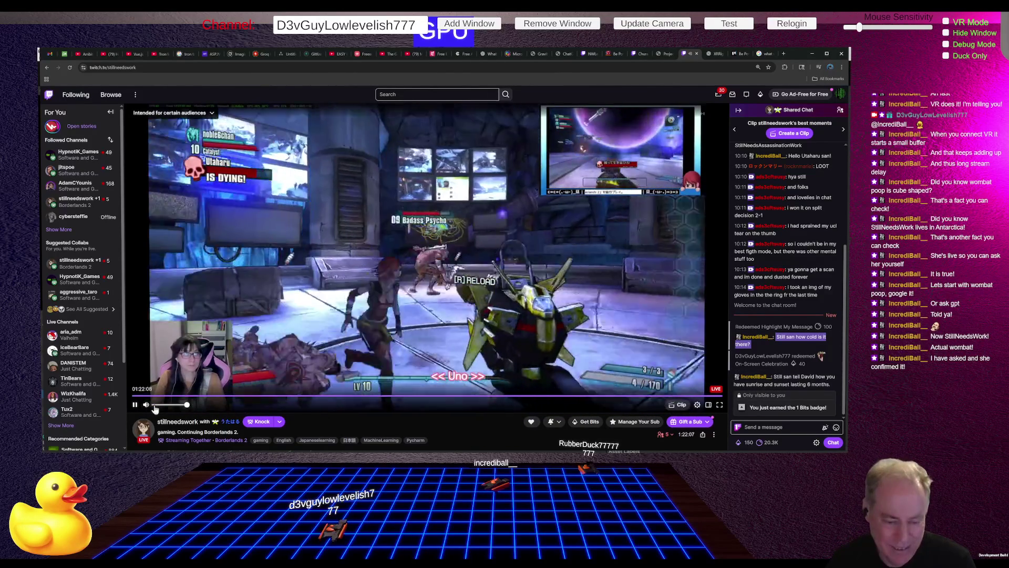
Set the Borderlands 2 stream volume to 1% and switch to the Claude Code terminal
left_click(155, 405)
left_click(155, 406)
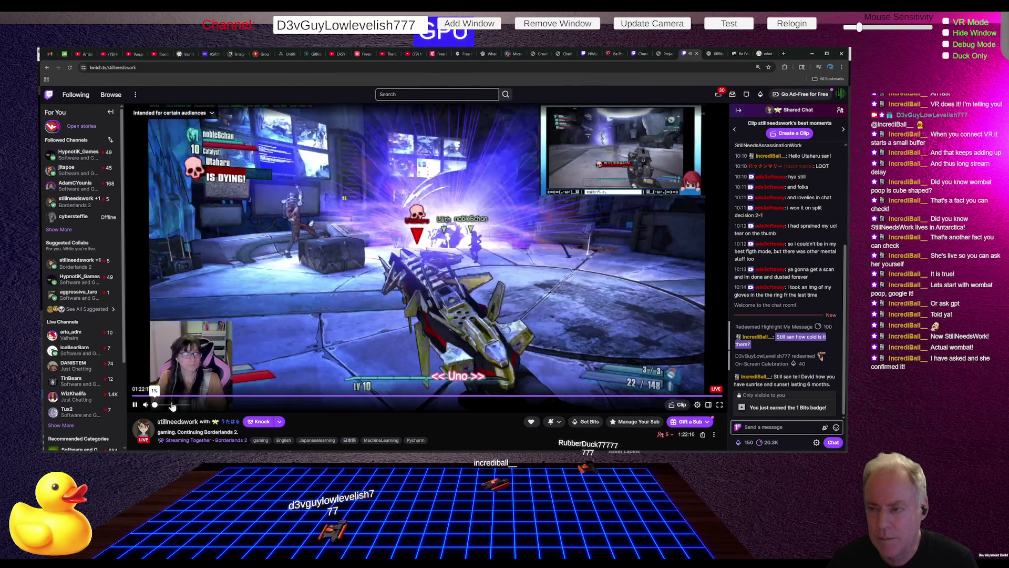
key("alt+Tab")
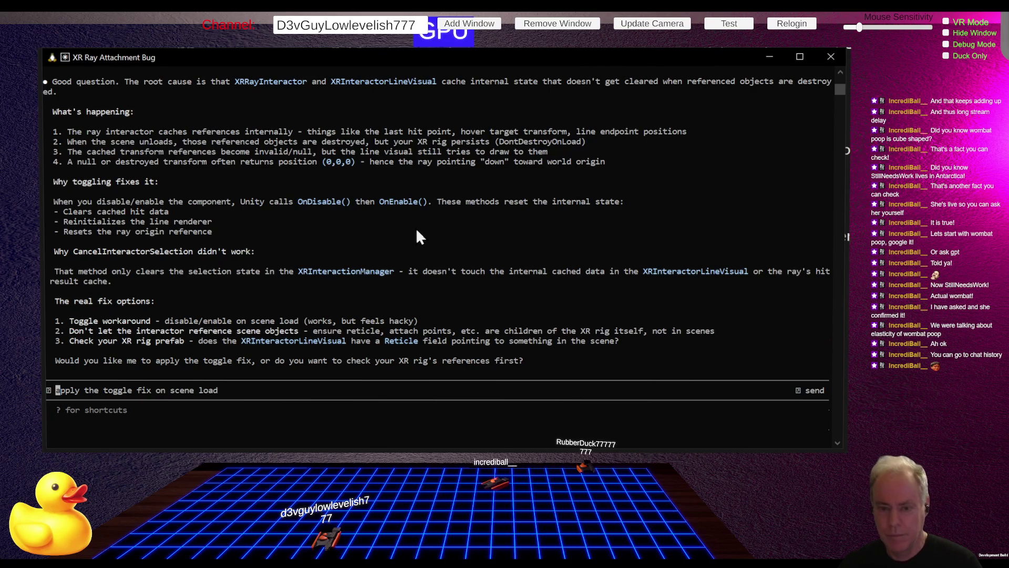
Return from the Claude Code terminal to the Borderlands 2 Twitch stream
key("alt+Tab")
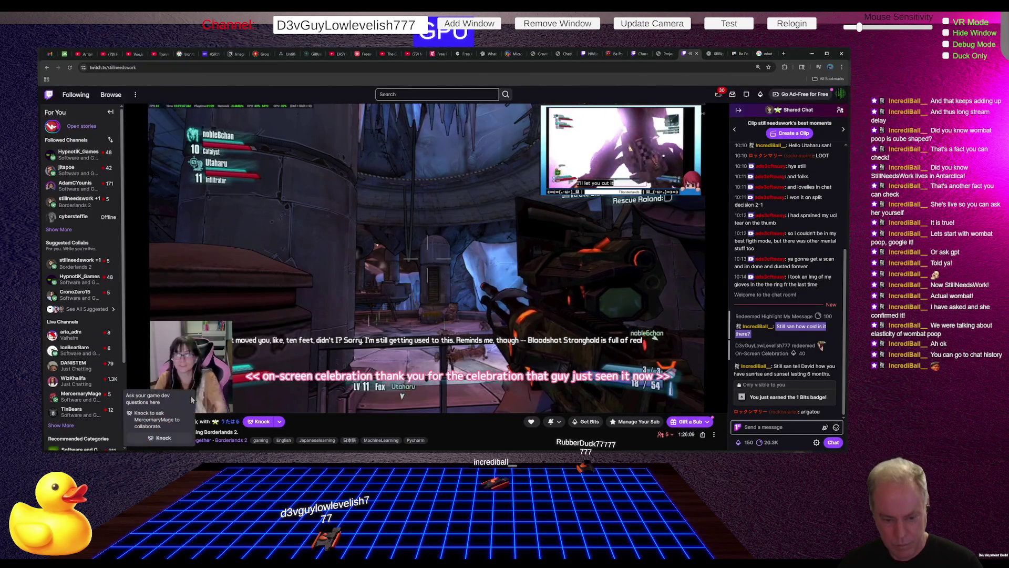
mouse_move(169, 409)
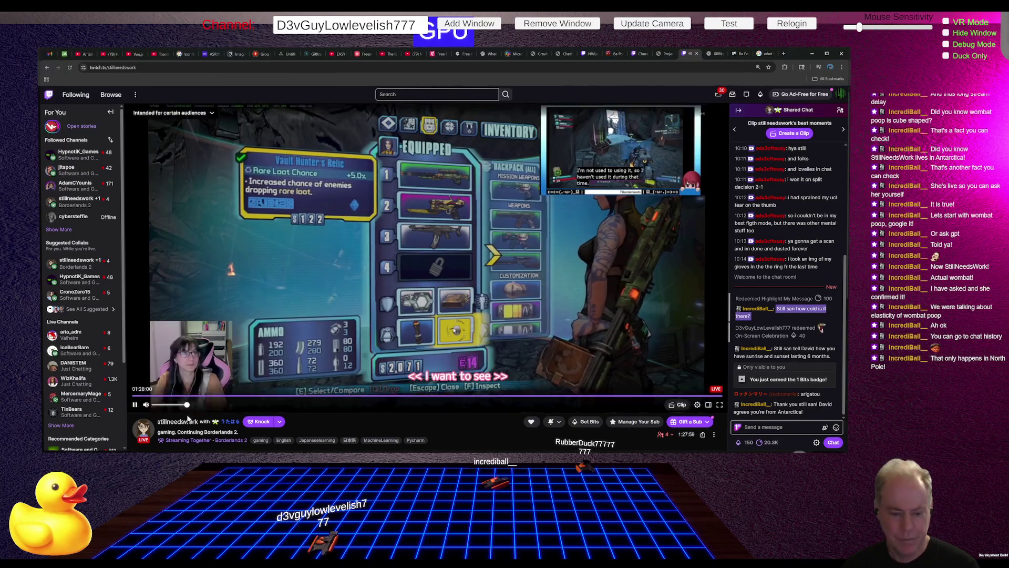
Turn the stream volume to about 5%, check the Unity Editor, then return to Twitch
left_click(156, 404)
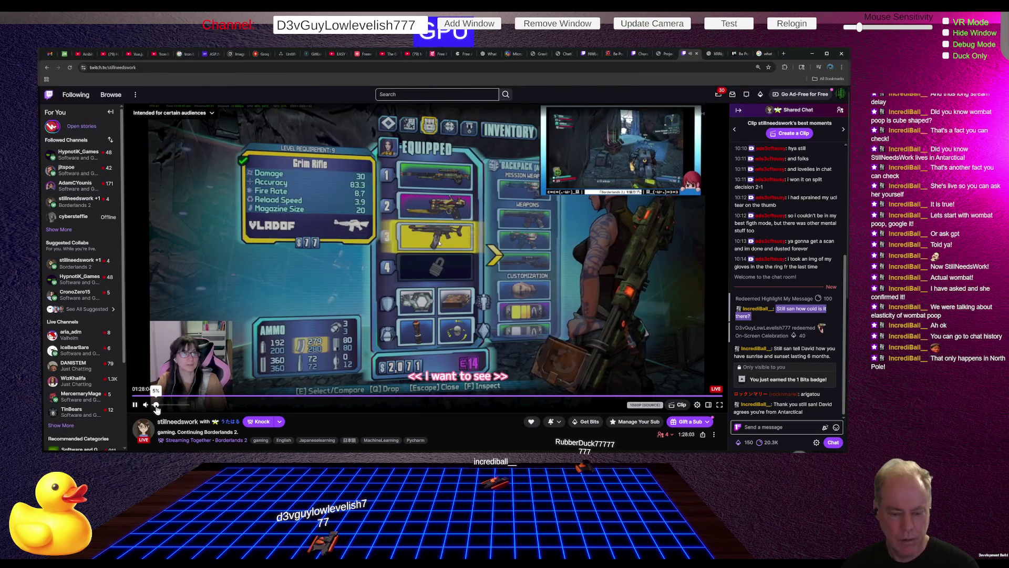
mouse_move(215, 424)
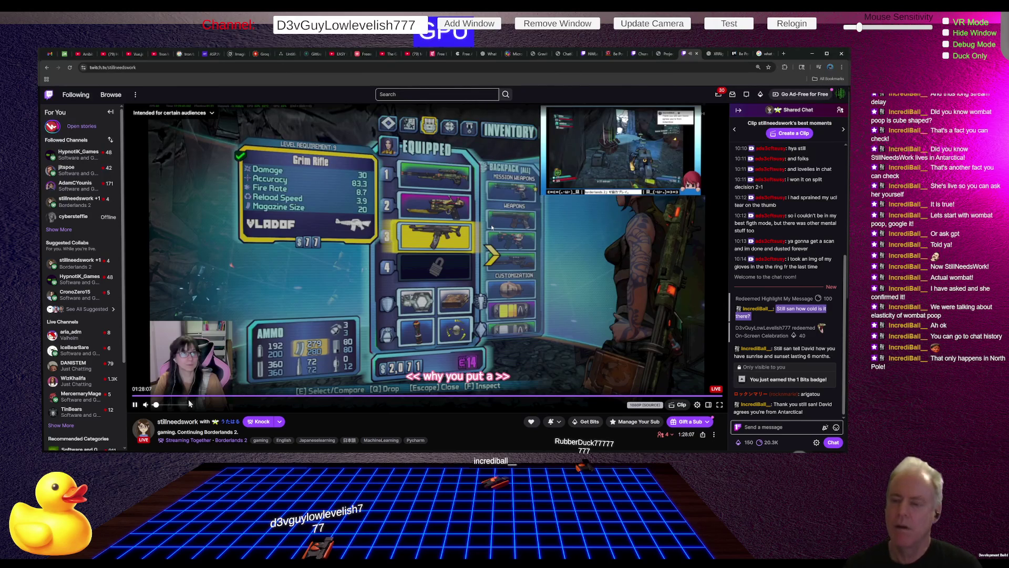
key("alt+Tab")
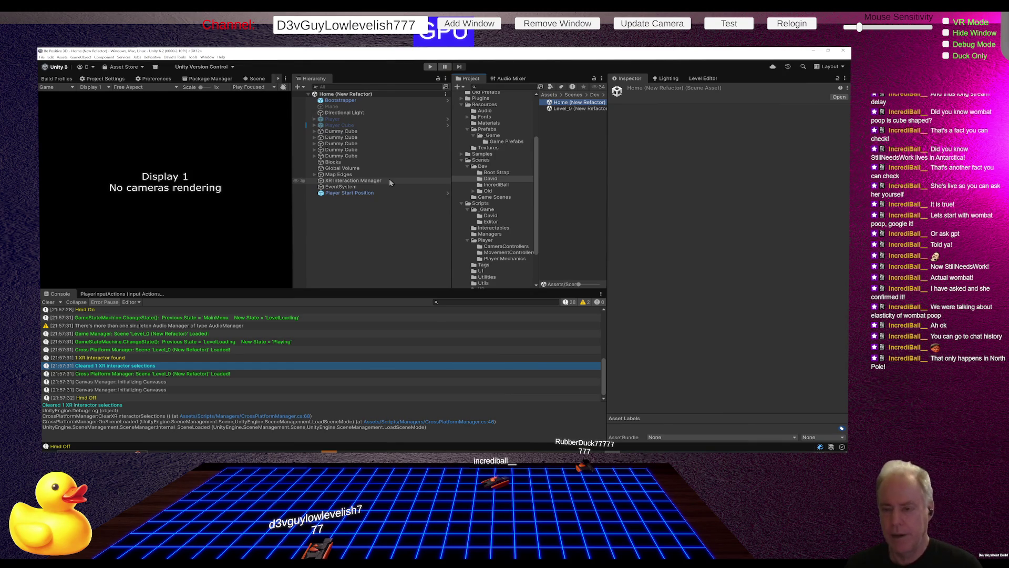
key("alt+Tab")
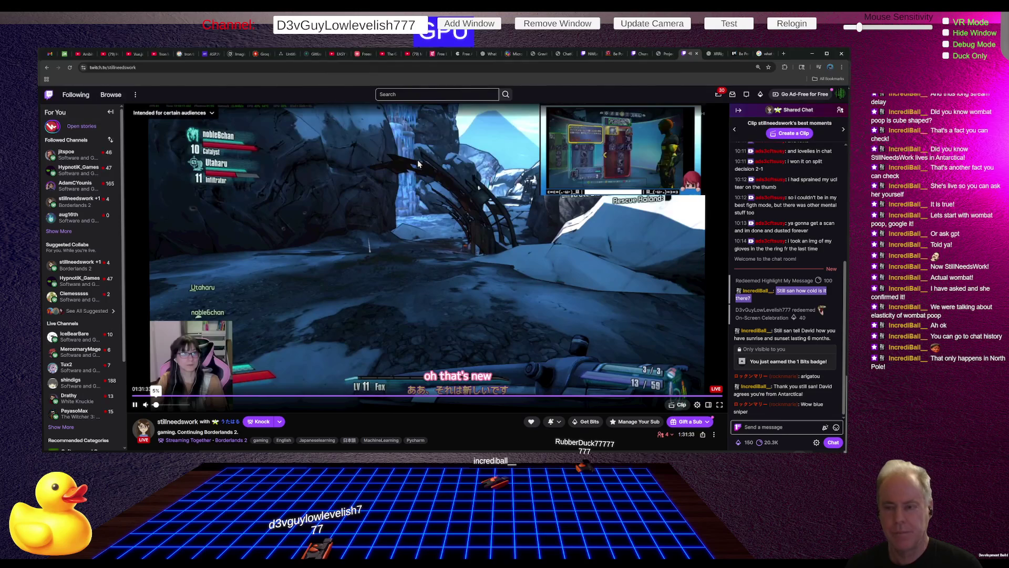
Back in Unity, open the Level_0 (New Refactor) scene from the Project window, cancelling the accidental rename
key("alt+Tab")
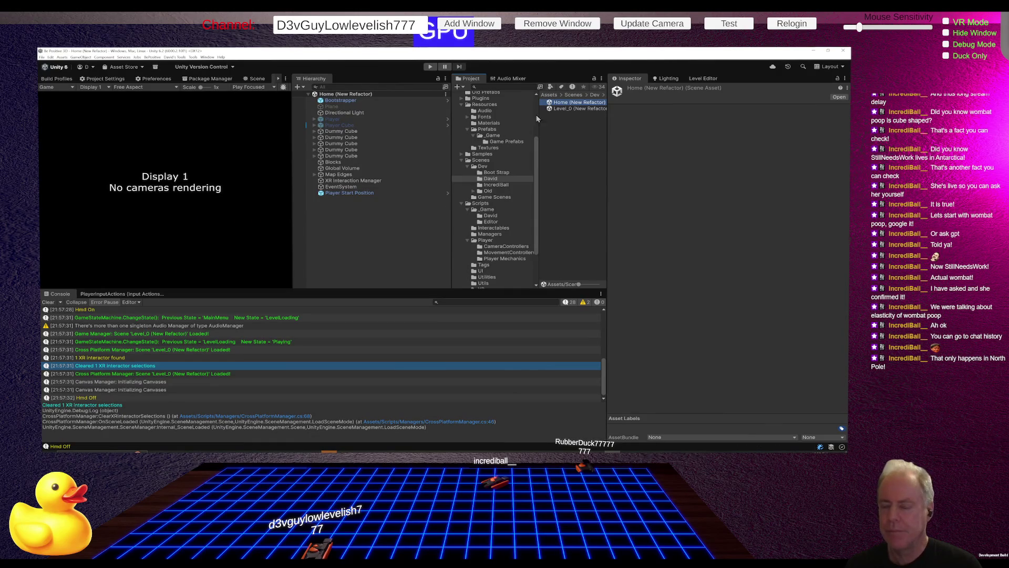
left_click(582, 108)
left_click(584, 109)
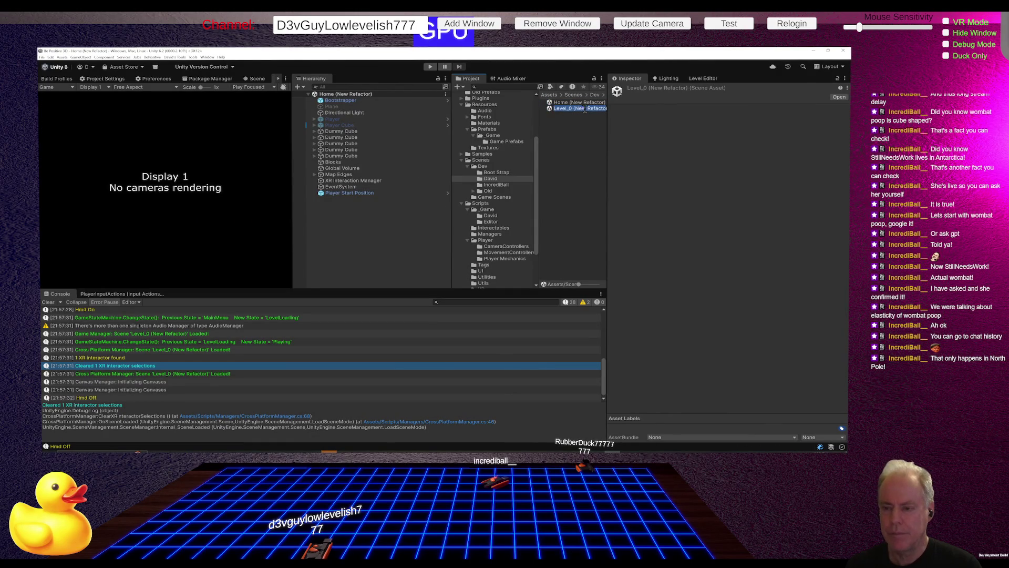
key("Escape")
double_click(570, 110)
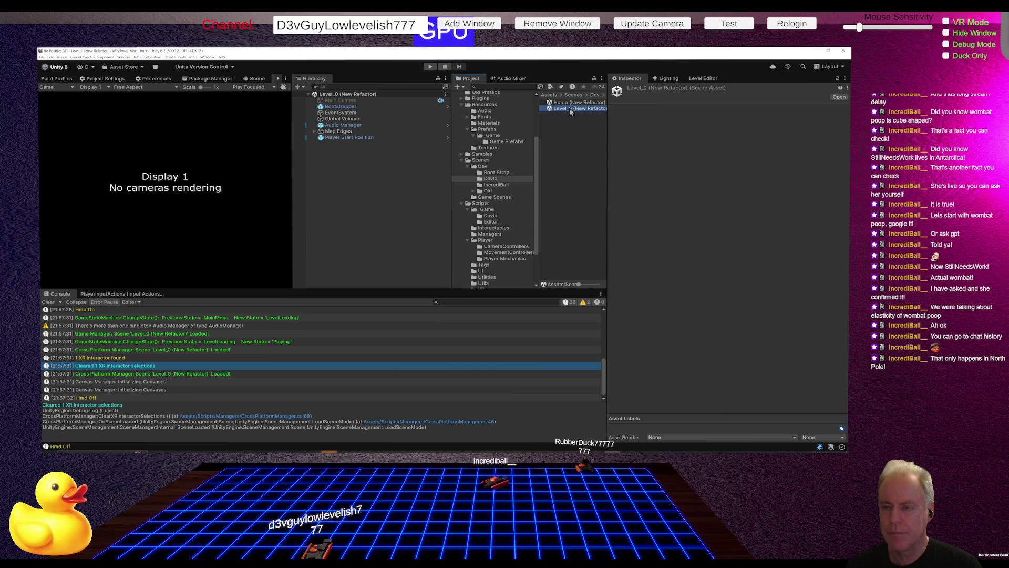
Add an XR > XR Interaction Manager object to the Level_0 Hierarchy, then go to the Claude Code chat
right_click(343, 169)
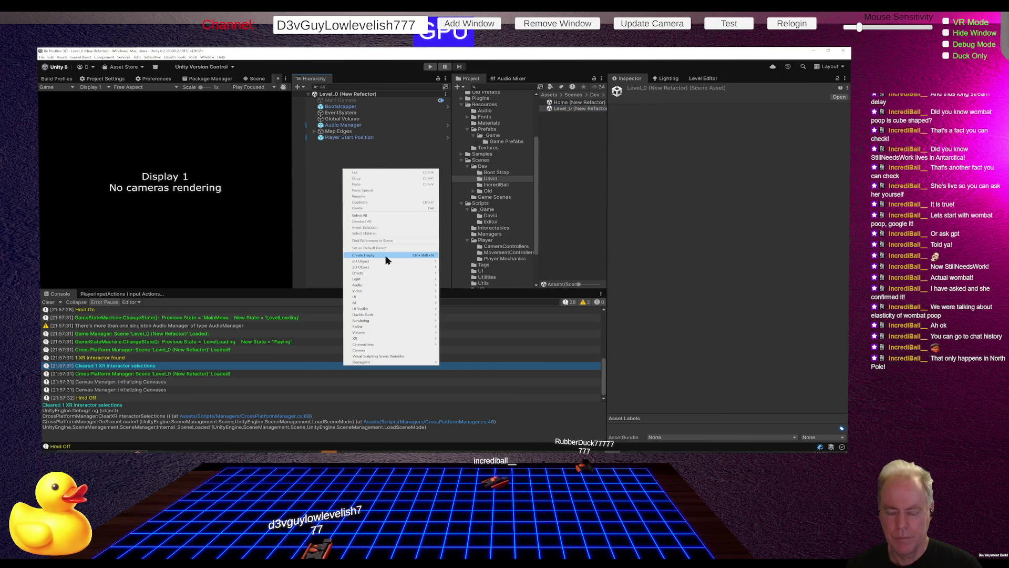
mouse_move(391, 340)
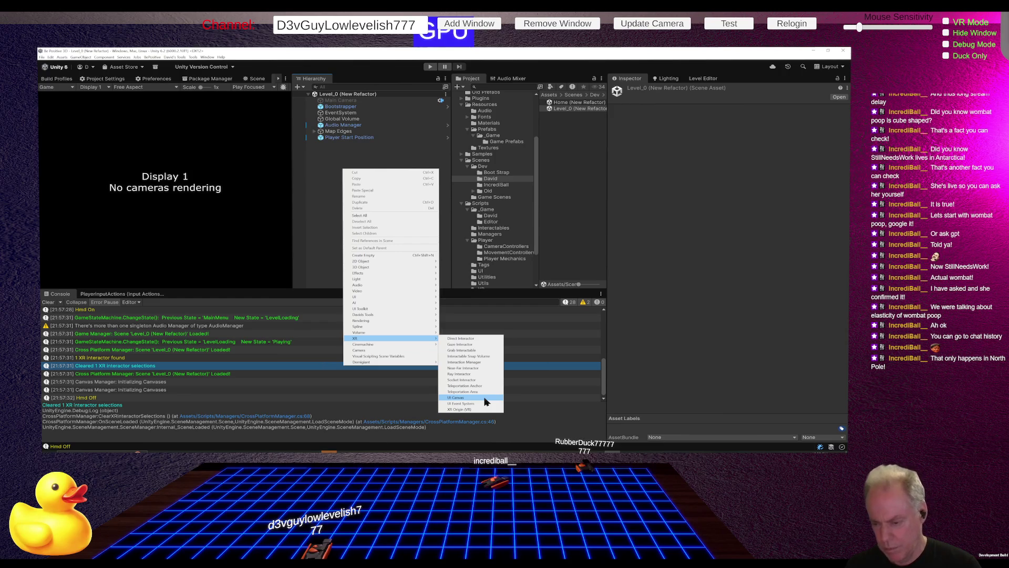
left_click(478, 362)
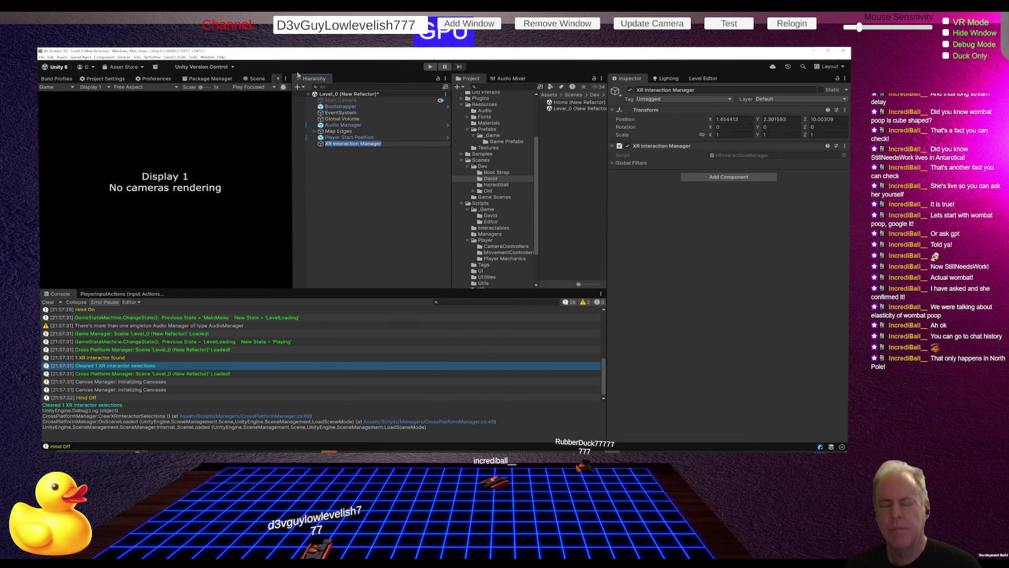
left_click(330, 164)
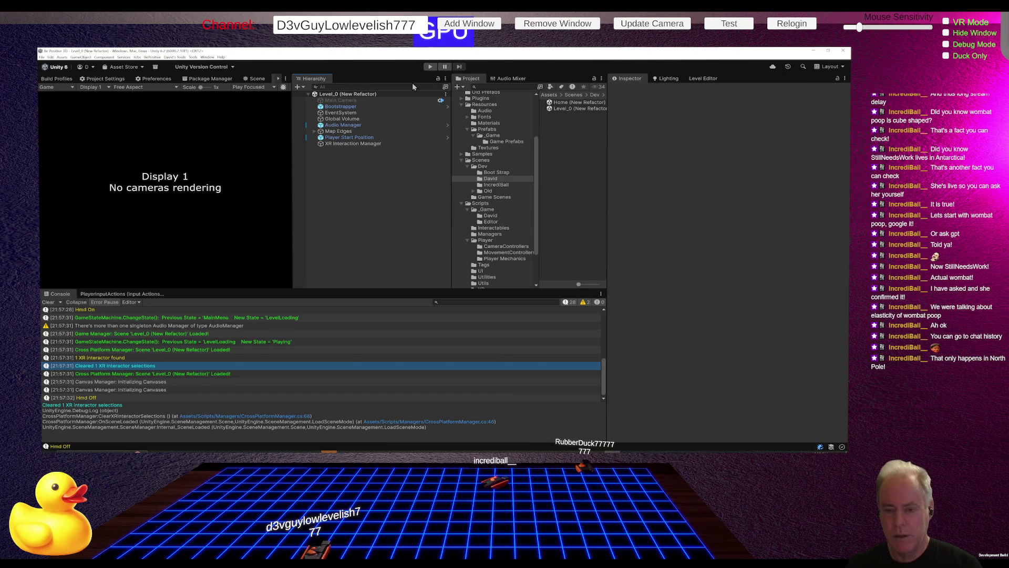
key("alt+Tab")
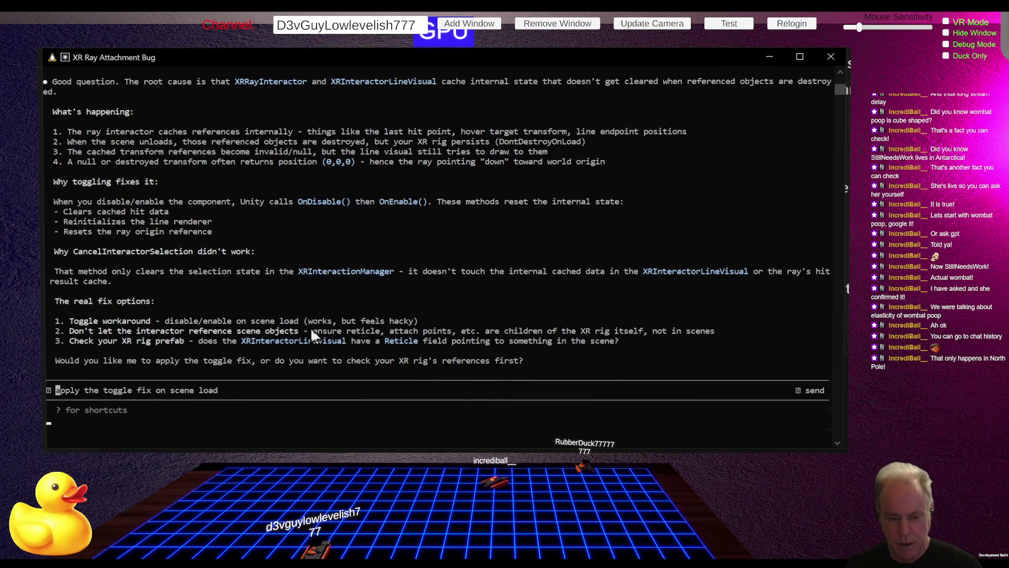
Review the ray attachment bug diagnosis in Claude Code, then return to Unity's running game
left_click(205, 381)
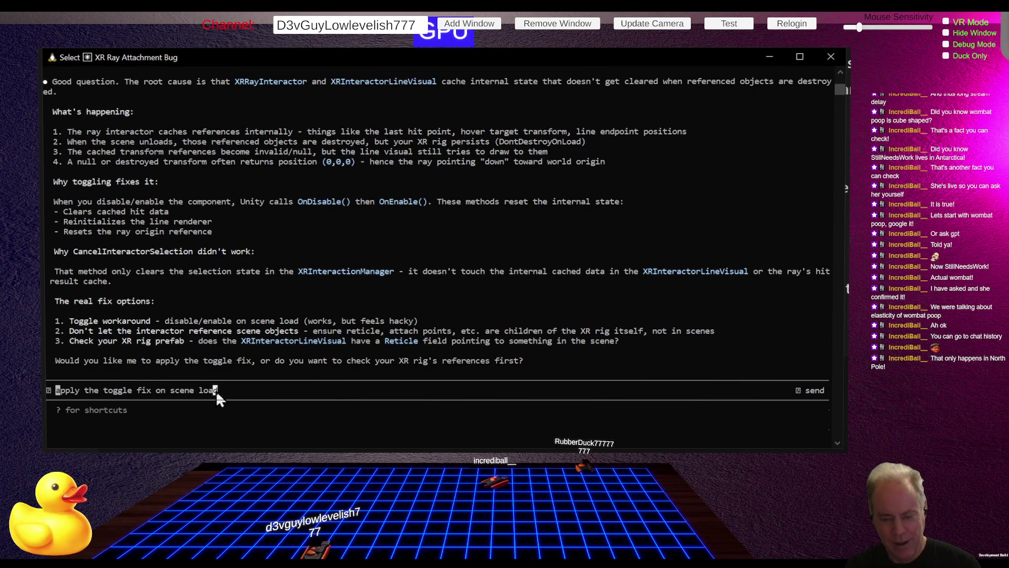
key("alt+Tab")
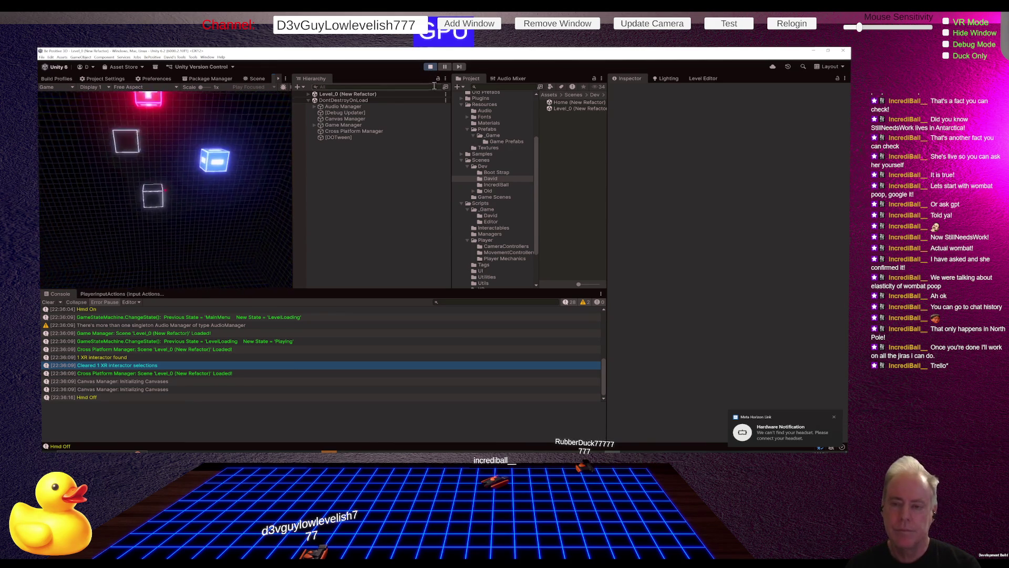
Stop Play, delete Level_0's XR Interaction Manager, save the scene, and open Home (New Refactor)
left_click(430, 67)
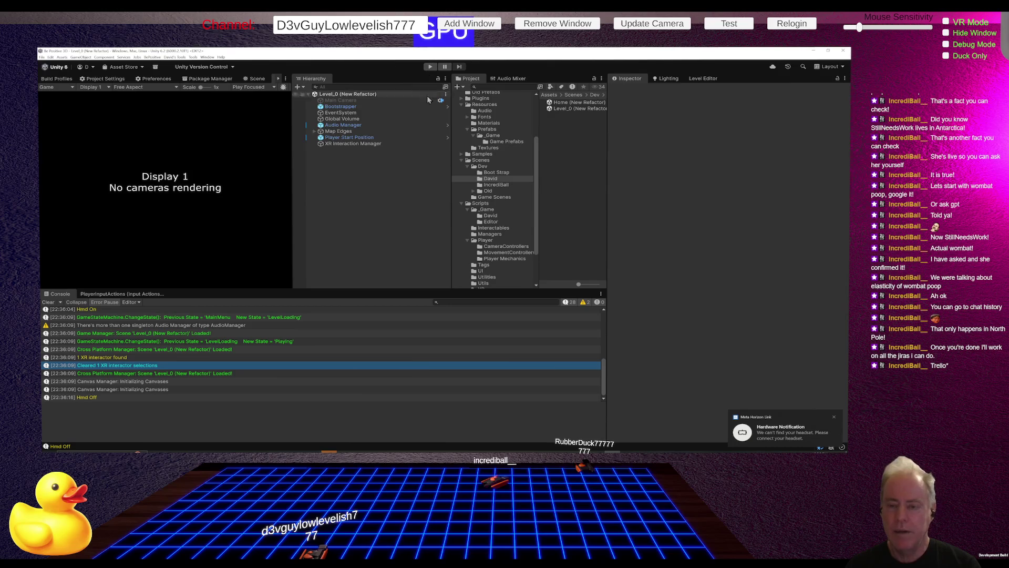
left_click(378, 143)
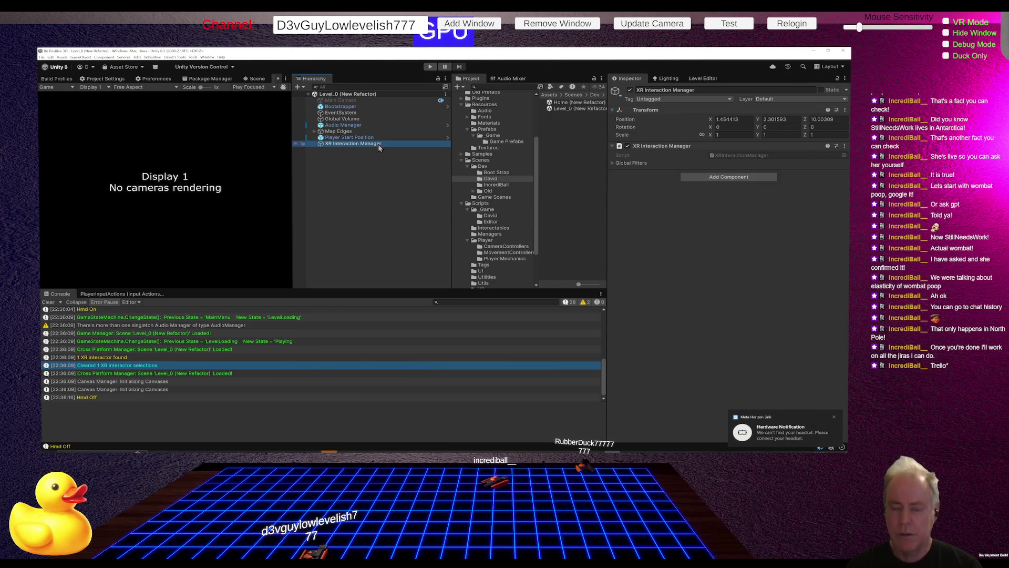
key("Delete")
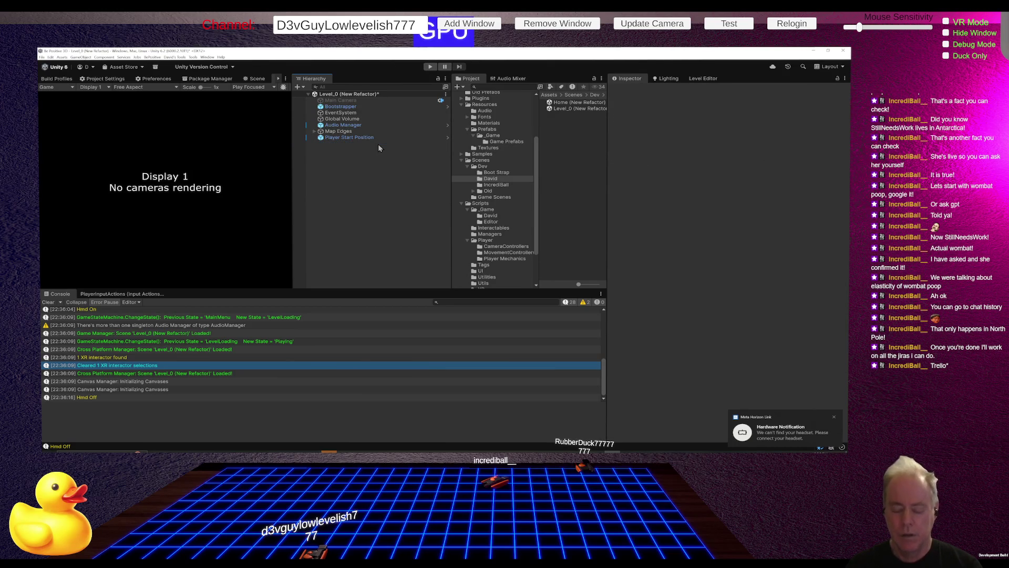
key("ctrl+z")
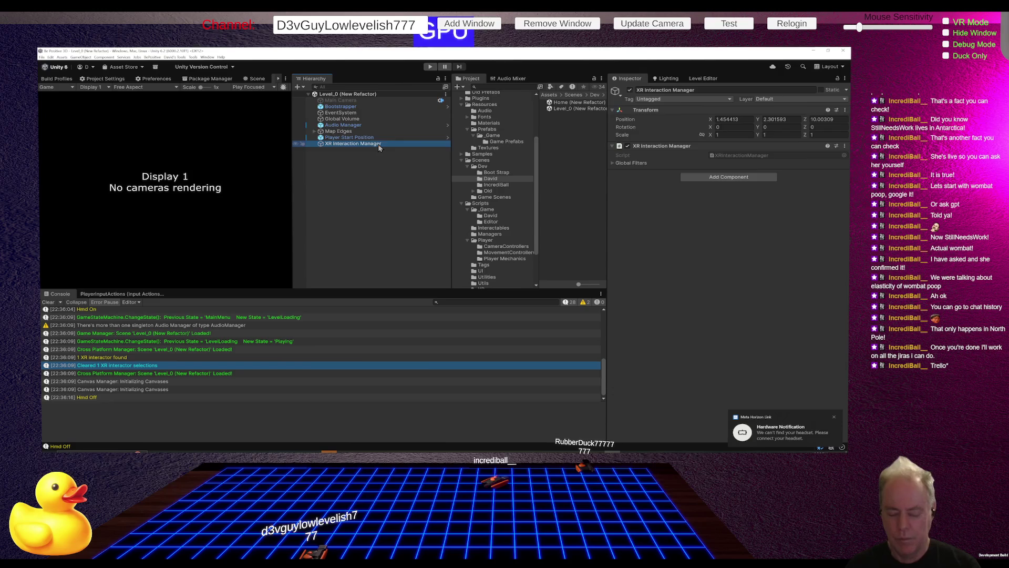
key("Delete")
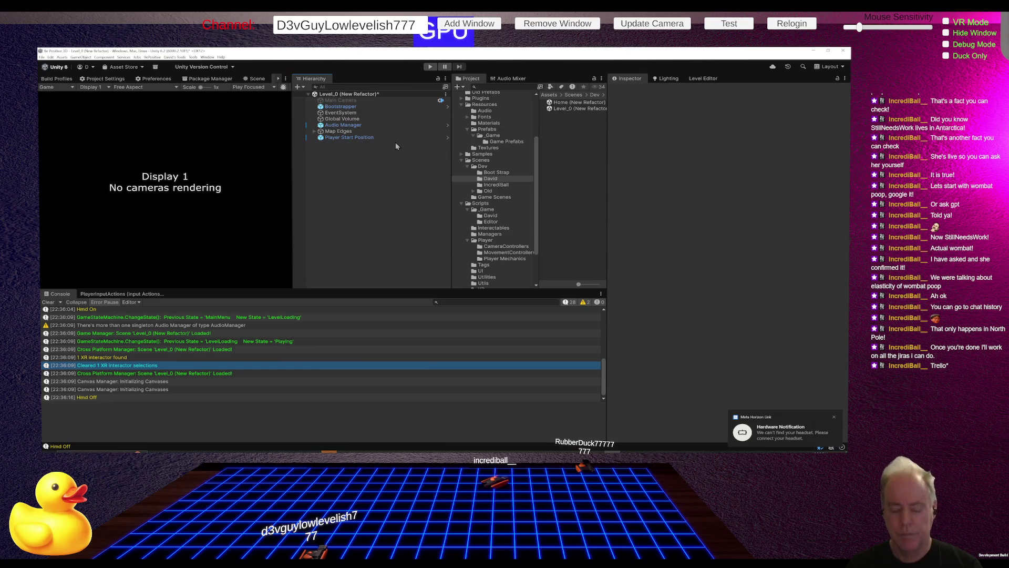
key("ctrl+s")
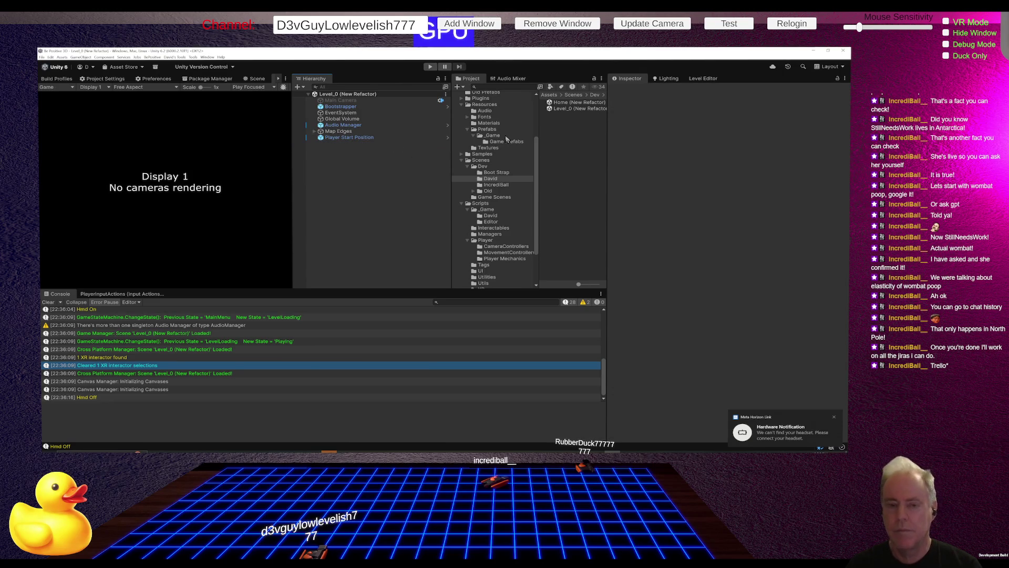
double_click(570, 103)
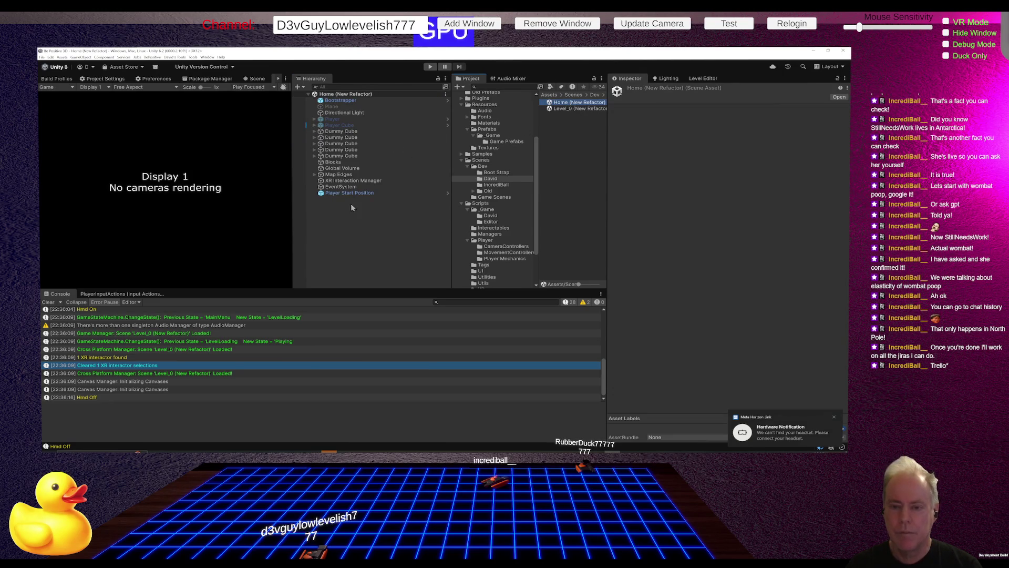
Delete the Home scene's XR Interaction Manager and run a Play test from Home into Level_0
left_click(443, 180)
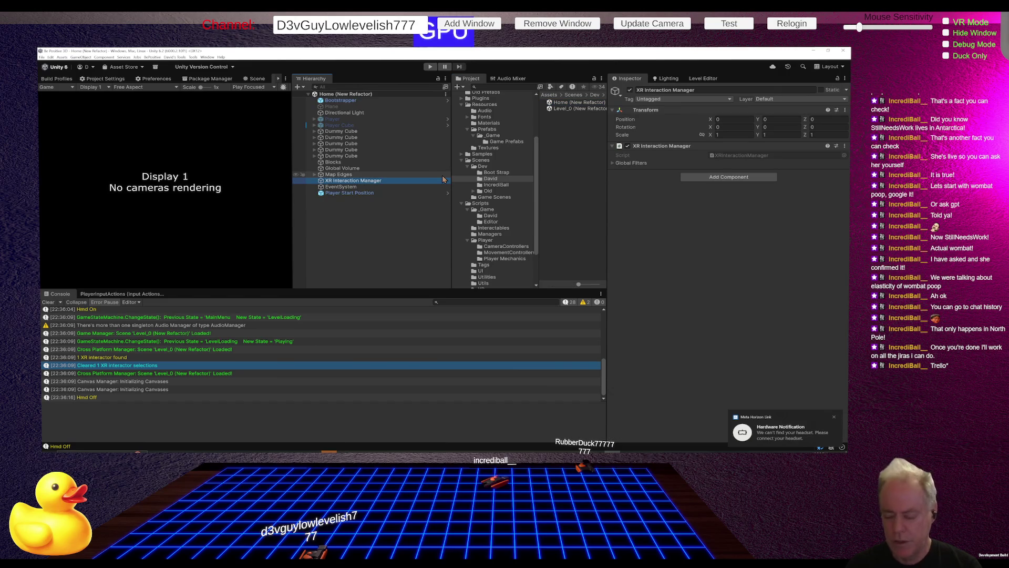
key("Delete")
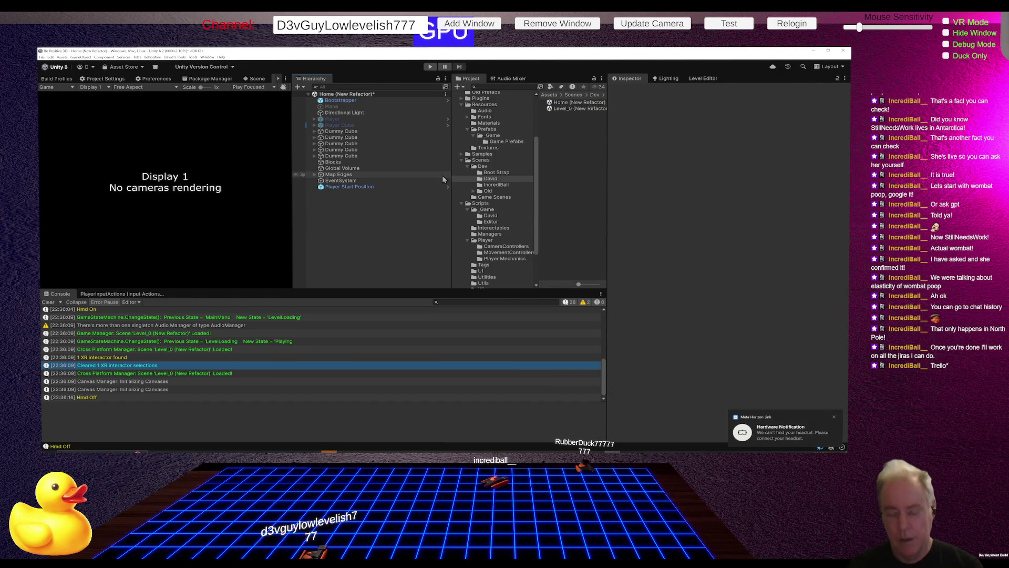
left_click(432, 67)
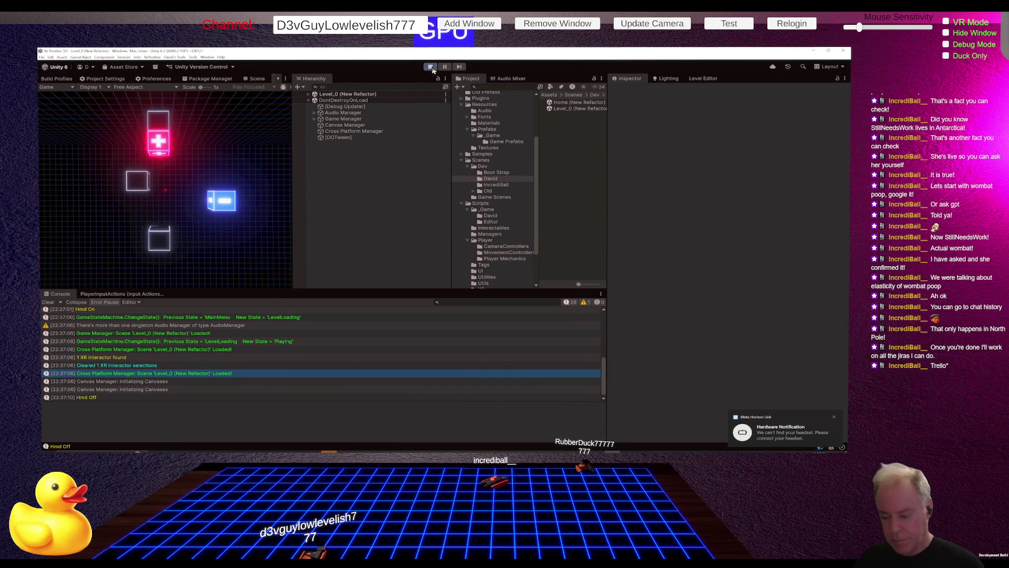
left_click(431, 66)
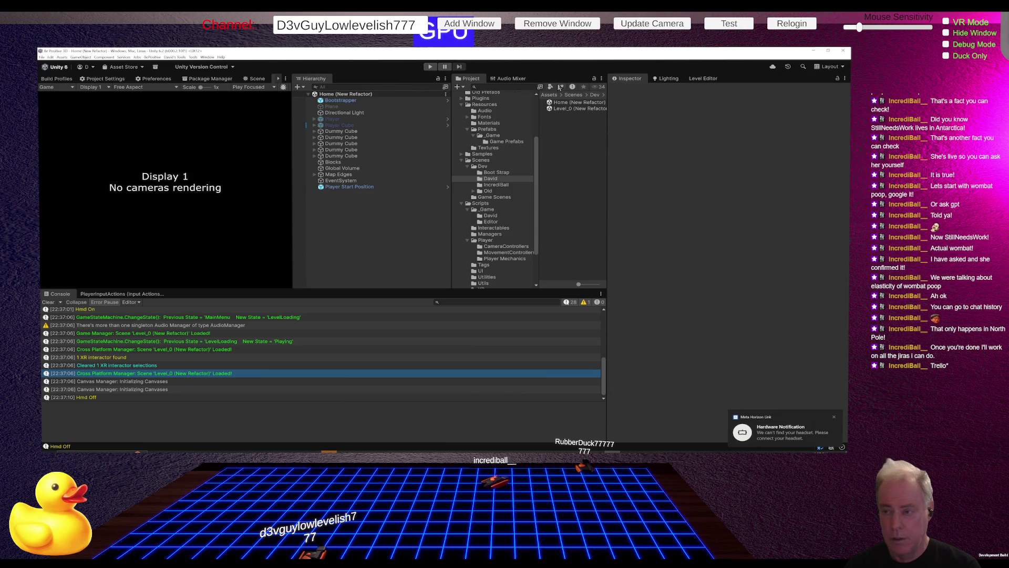
Open Boot Strap/Bootstrap, add an XR Interaction Manager under Game Manager, save, and press Play
left_click(496, 173)
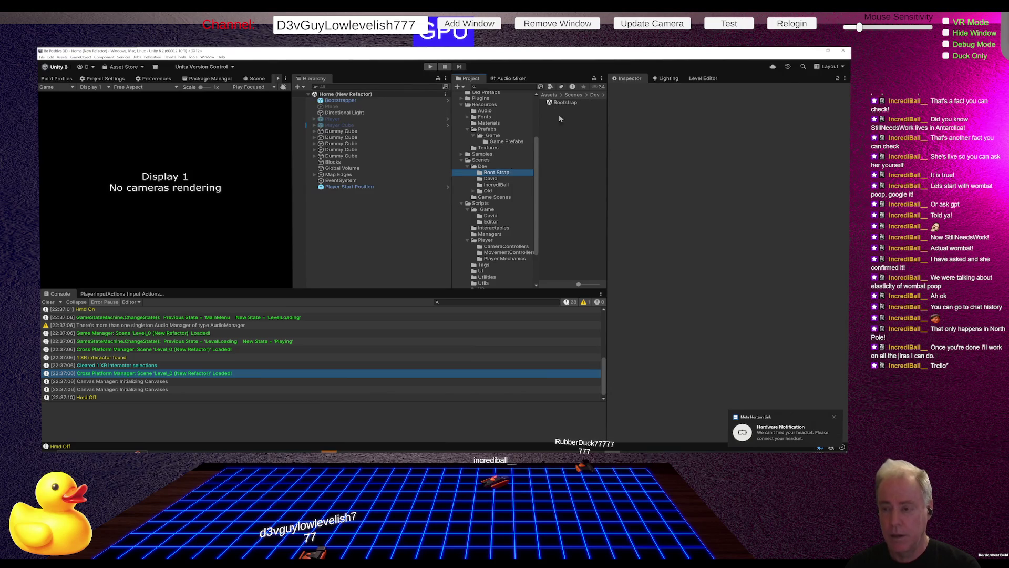
double_click(572, 104)
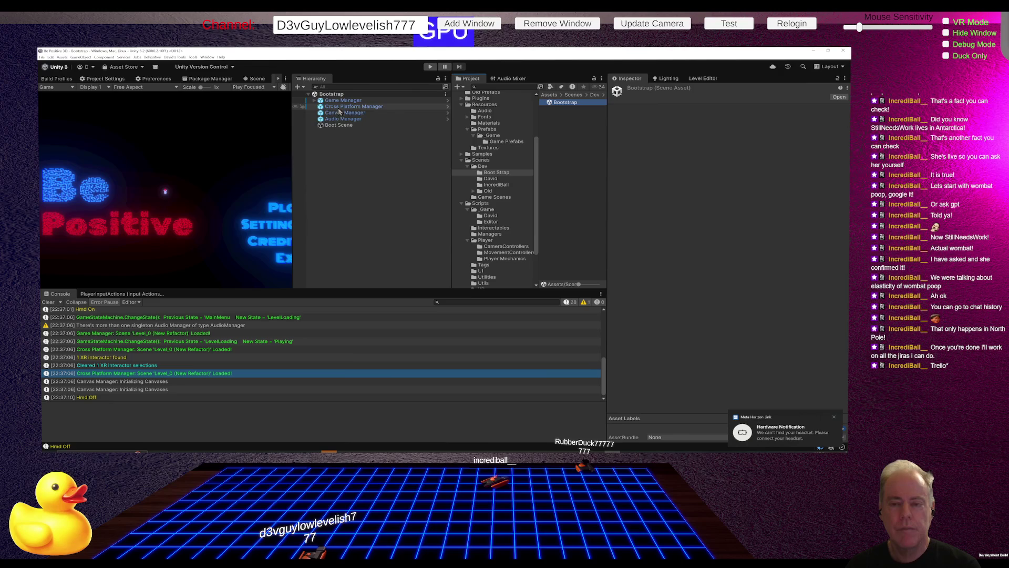
left_click(315, 101)
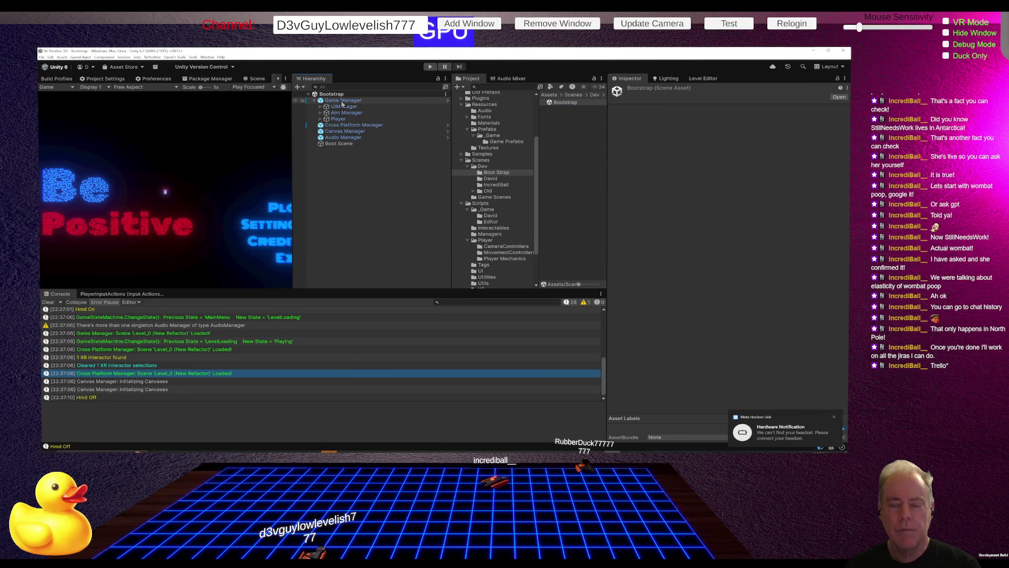
right_click(342, 102)
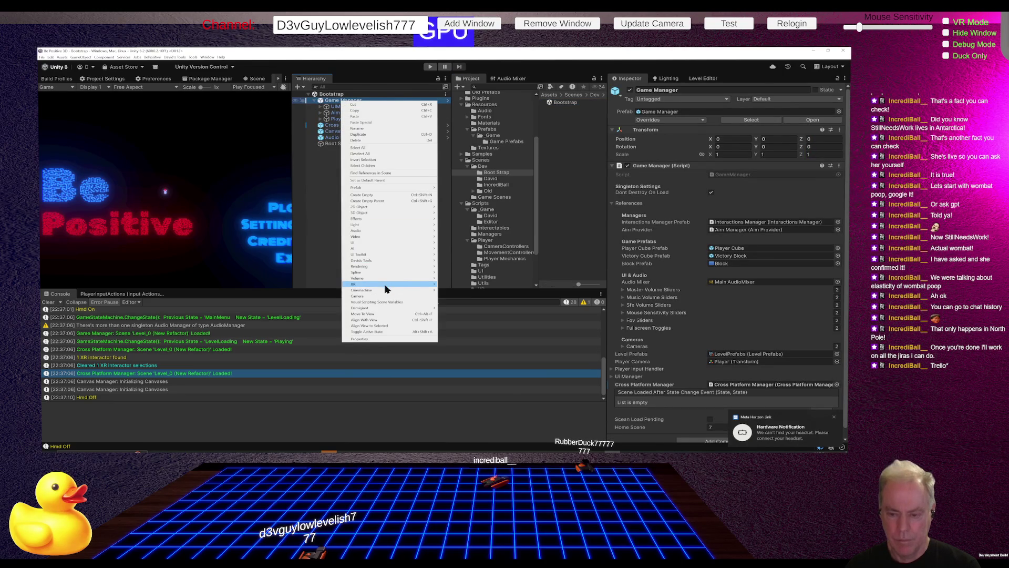
mouse_move(385, 285)
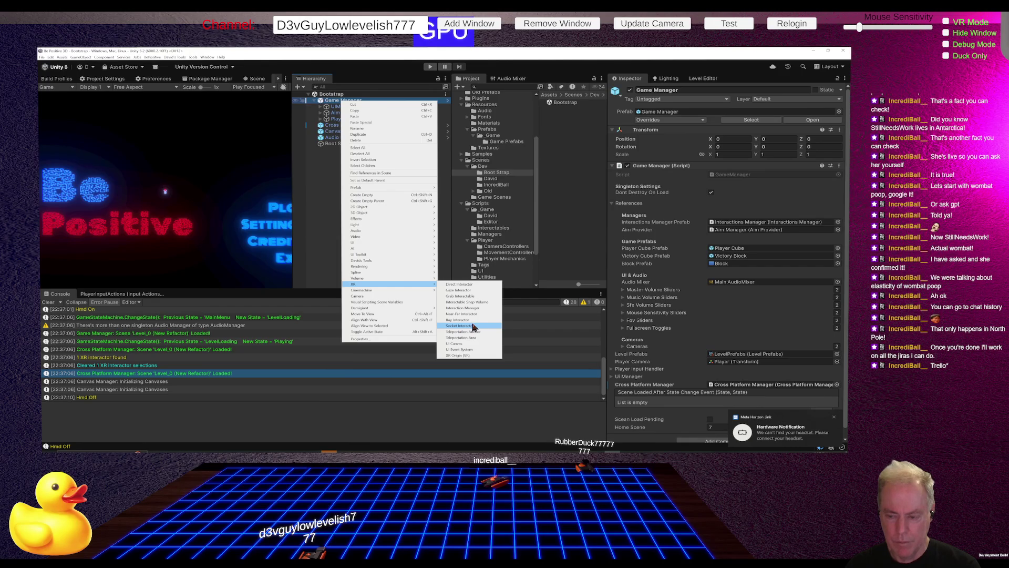
left_click(465, 308)
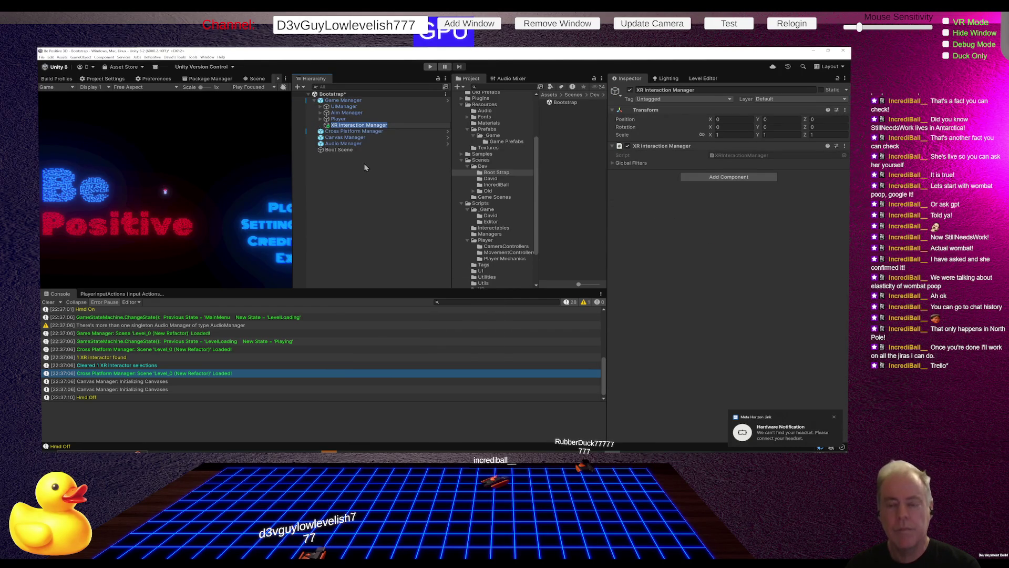
key("ctrl+s")
left_click(430, 67)
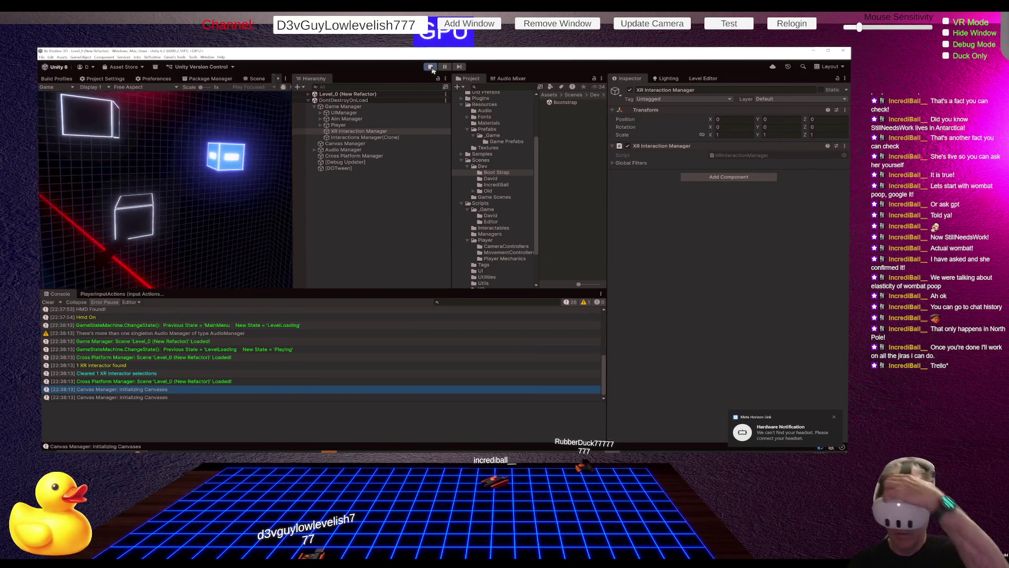
Exit Play mode so the editor returns to the Bootstrap scene
left_click(431, 67)
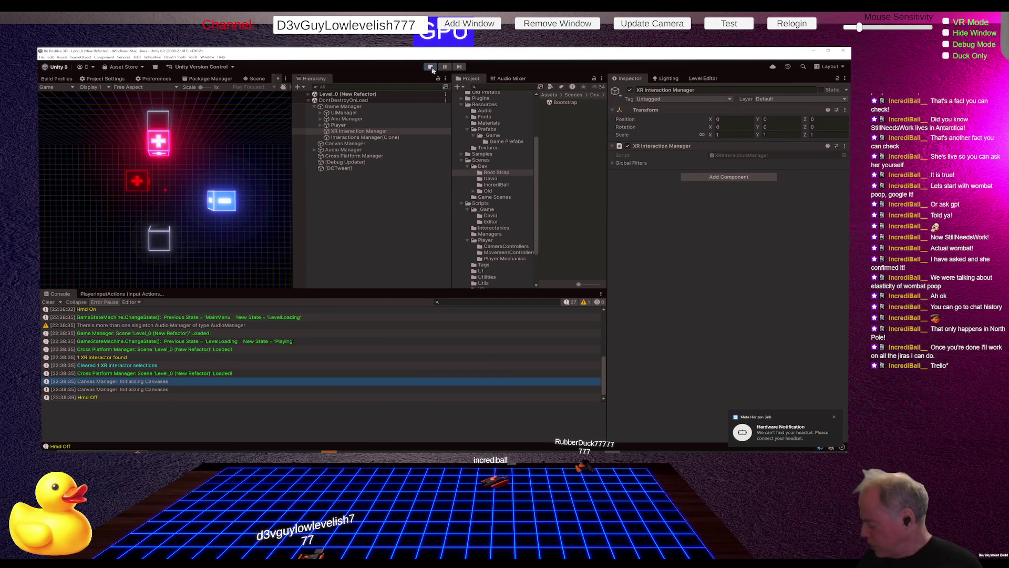
left_click(432, 69)
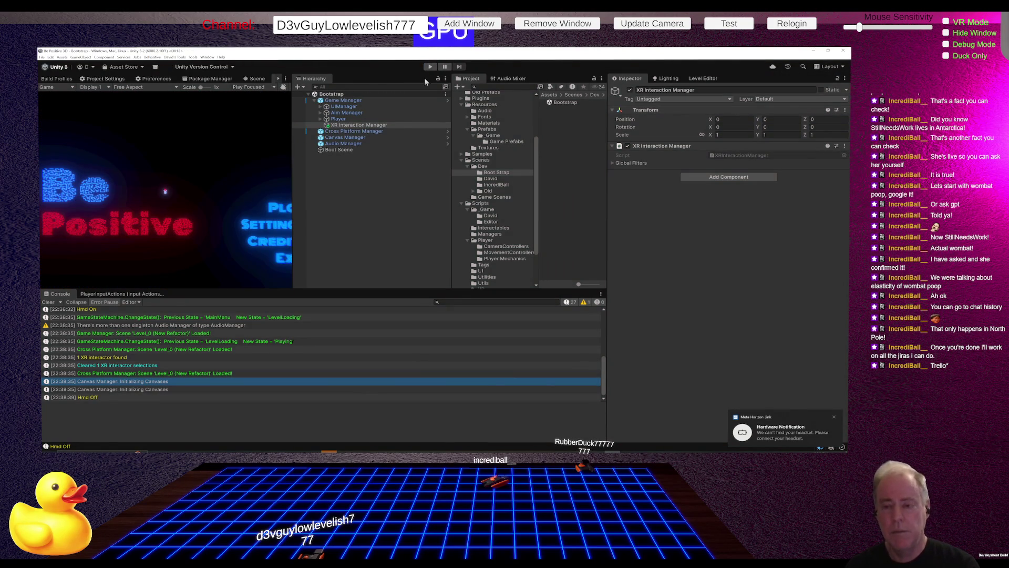
Read Claude Code's explanation of why XRInteractionManager breaks across scene loads, then return to Unity
key("alt+Tab")
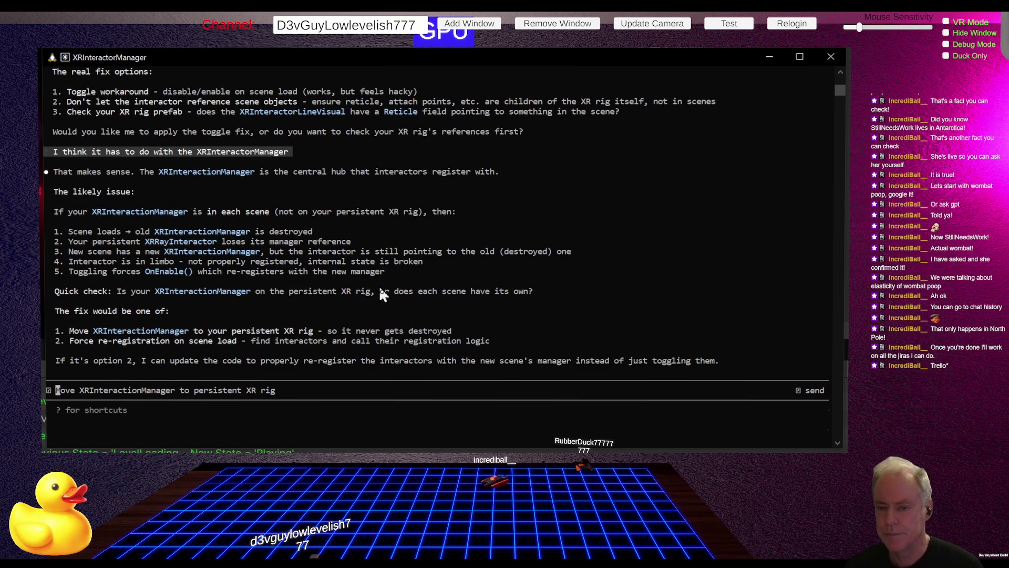
key("alt+Tab")
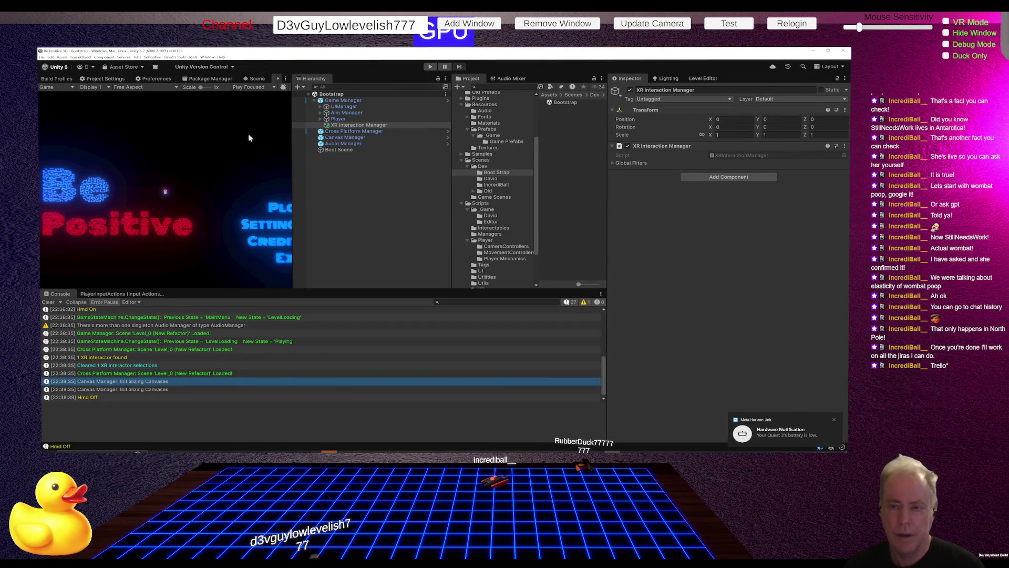
Save the project and the open Bootstrap scene from the File menu
left_click(42, 57)
left_click(67, 114)
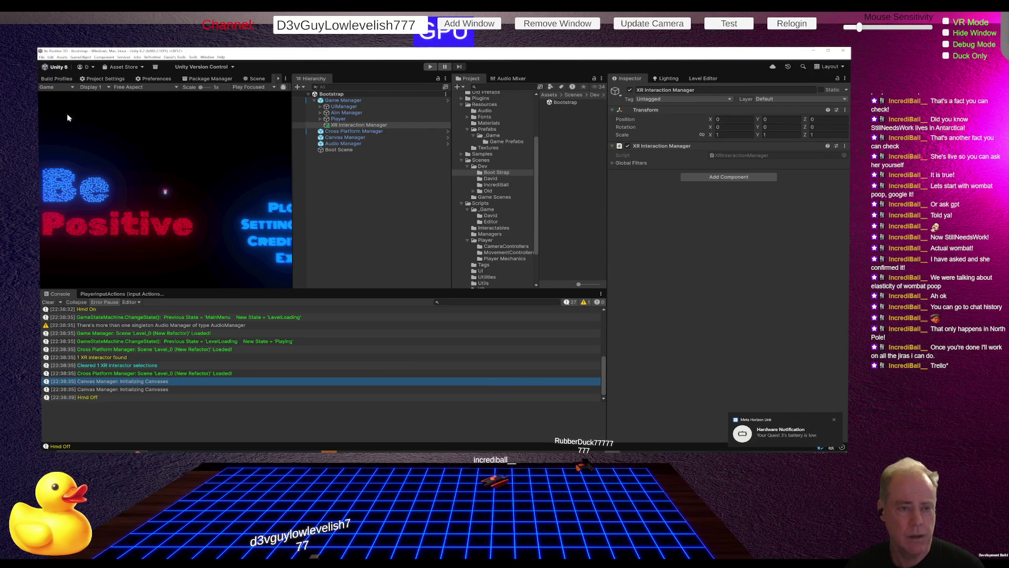
left_click(41, 57)
left_click(65, 83)
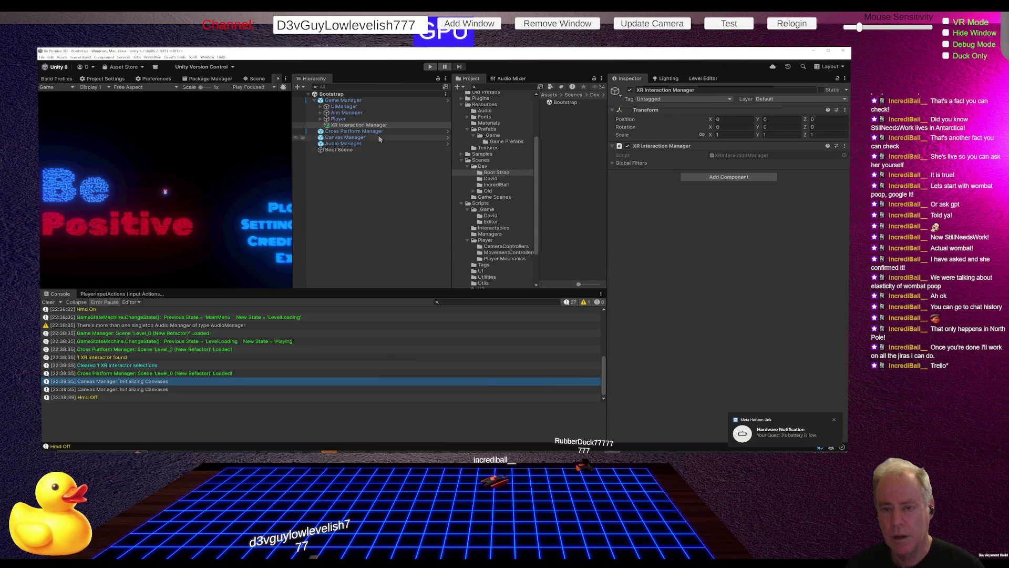
Apply the added XR Interaction Manager to the 'Game Manager' prefab, briefly checking the Twitch stream
right_click(352, 127)
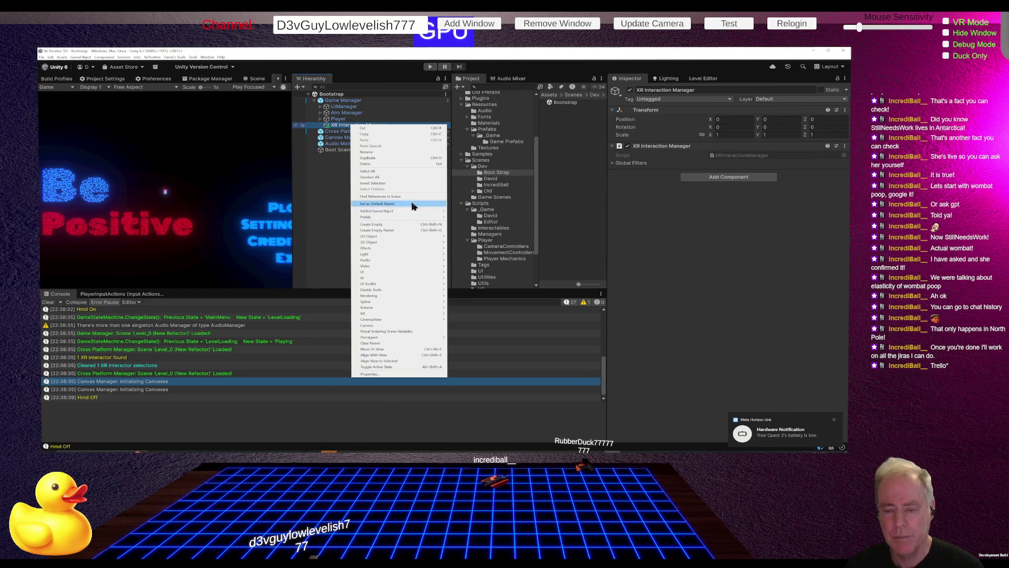
mouse_move(429, 213)
left_click(482, 211)
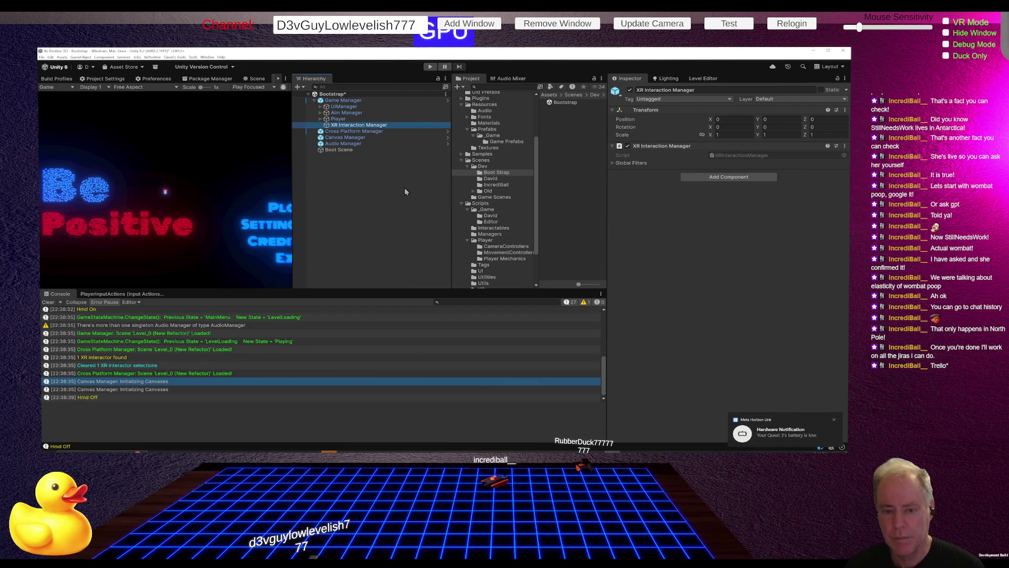
key("alt+Tab")
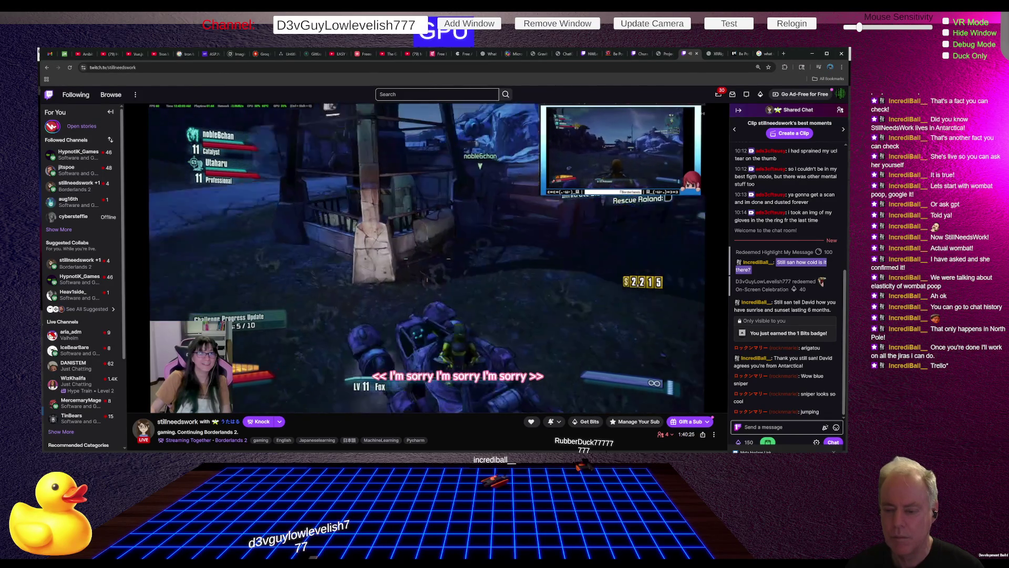
mouse_move(415, 182)
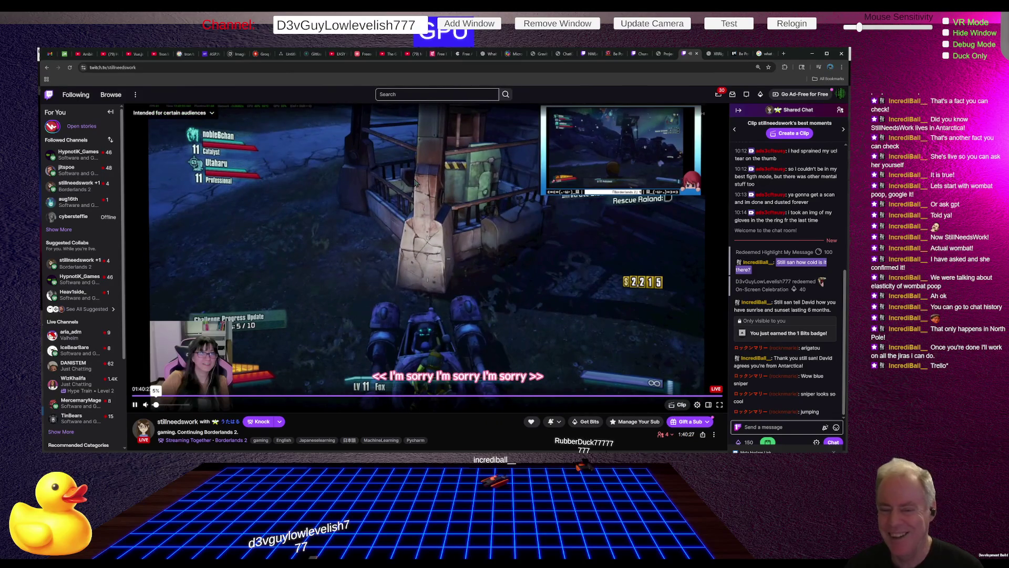
key("alt+Tab")
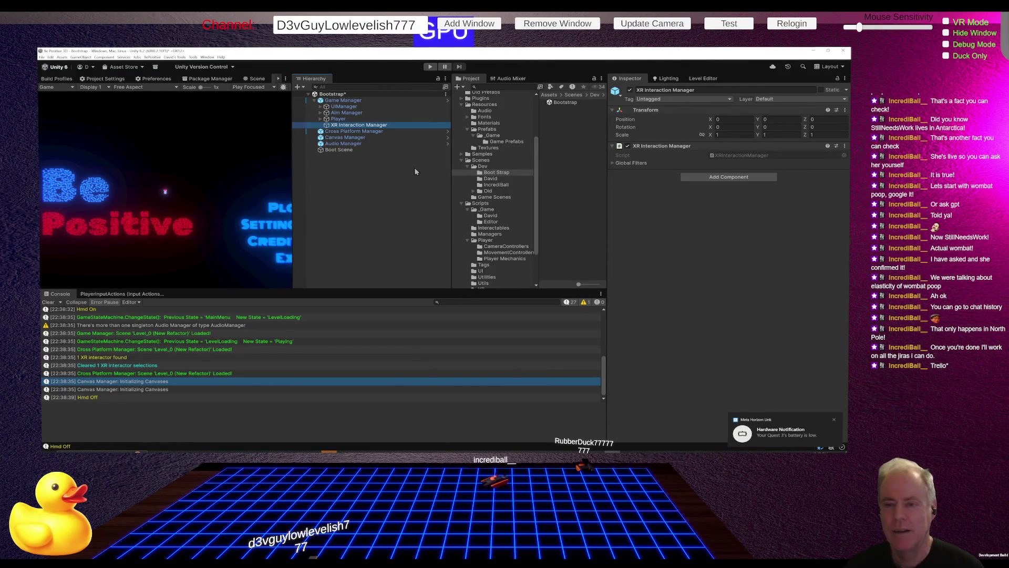
Save the Bootstrap scene, start File > Build And Run, and bring up the Twitch stream
key("ctrl+s")
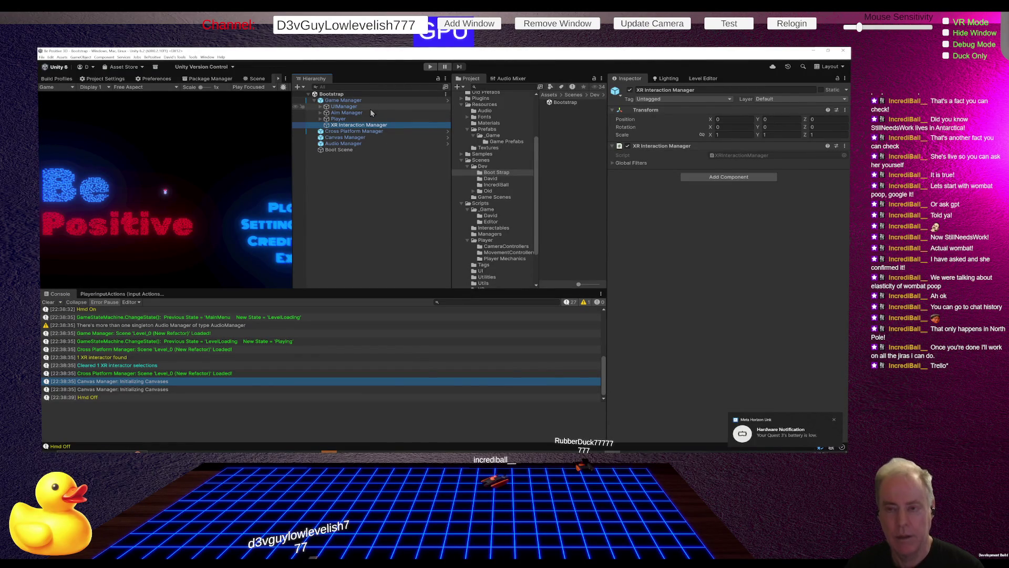
left_click(52, 66)
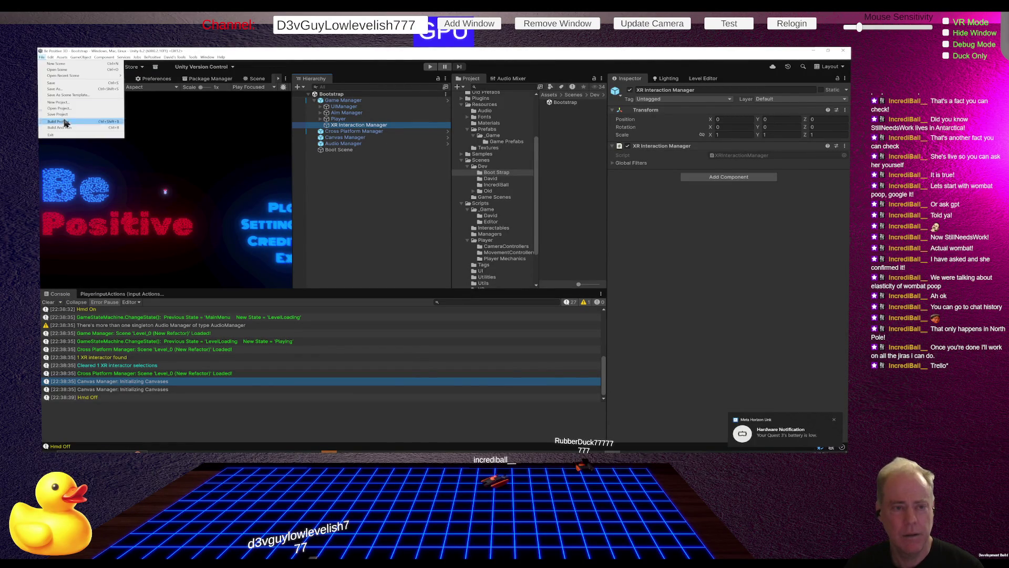
left_click(65, 120)
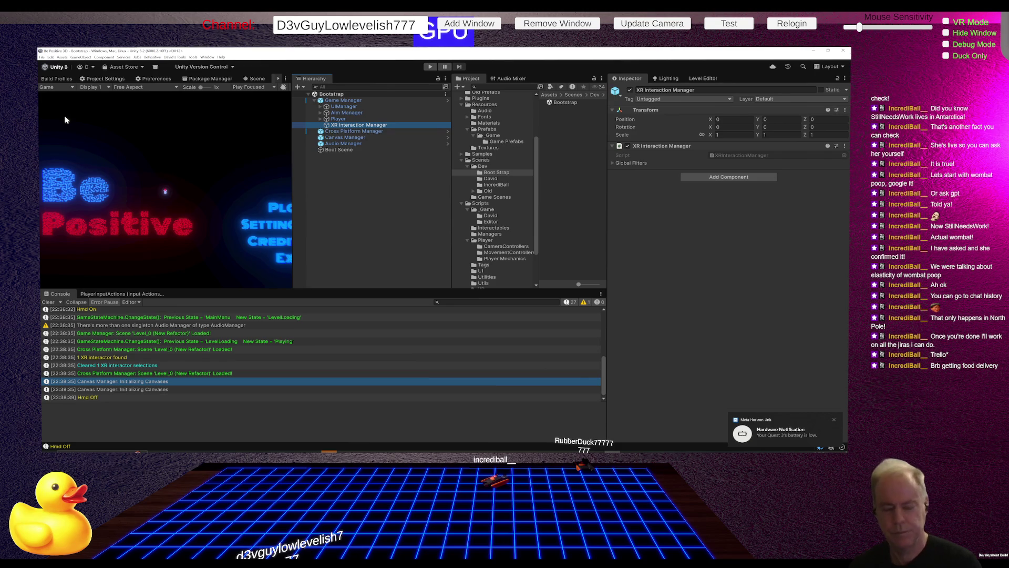
key("alt+Tab")
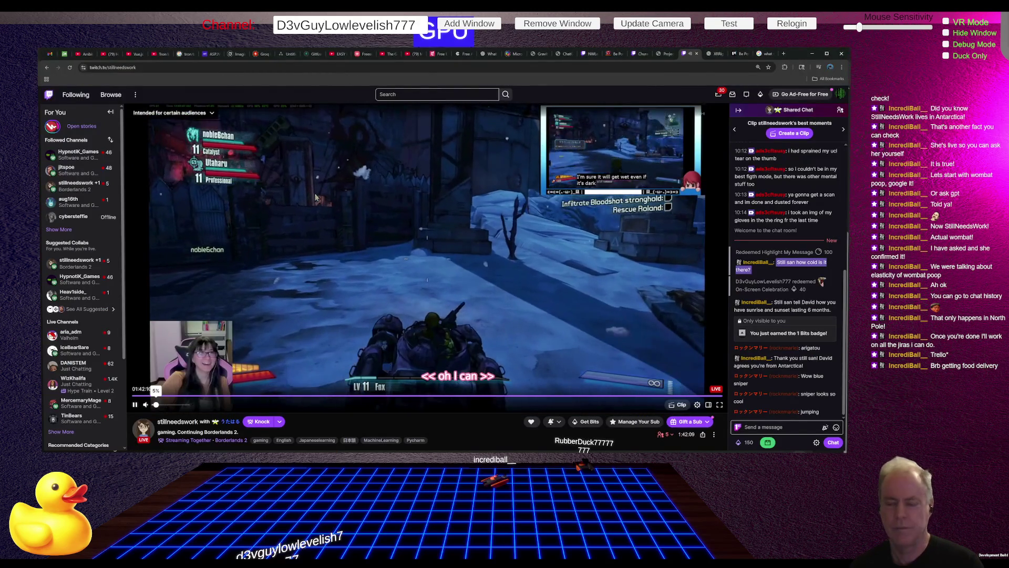
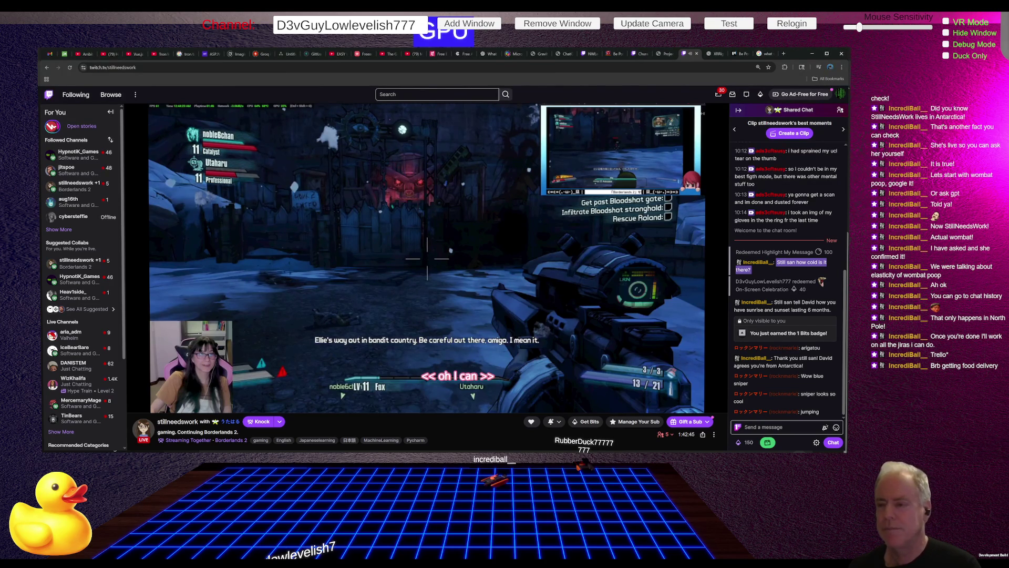
Glance at the Unity editor, return to Twitch, then bring up the Be Positive Trello board
key("alt+Tab")
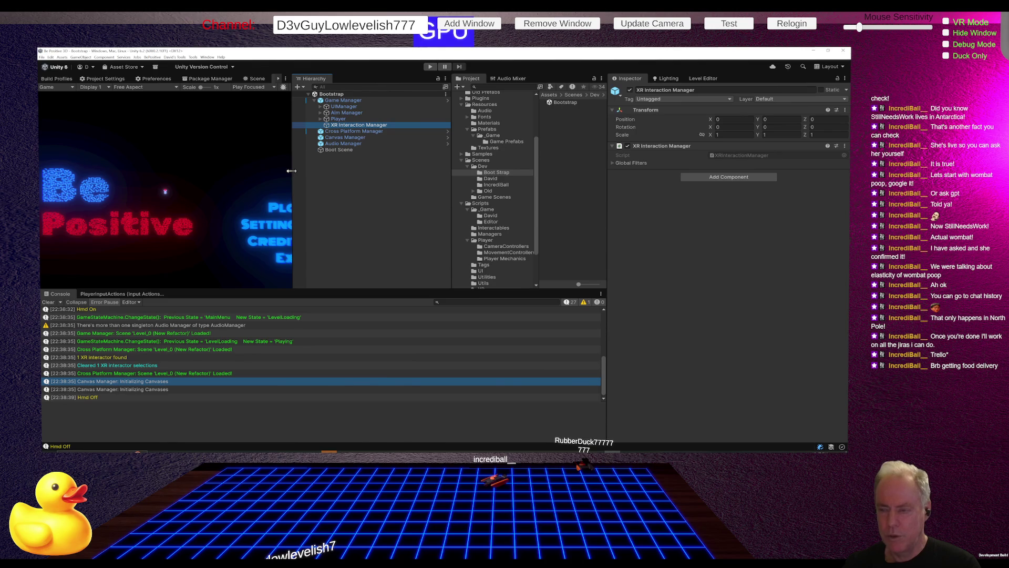
key("alt+Tab")
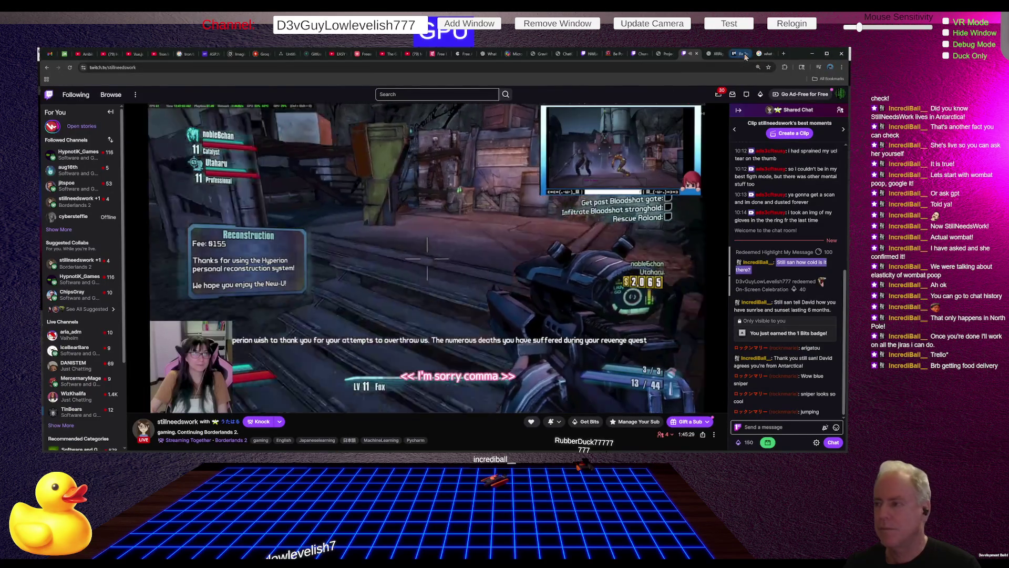
left_click(741, 54)
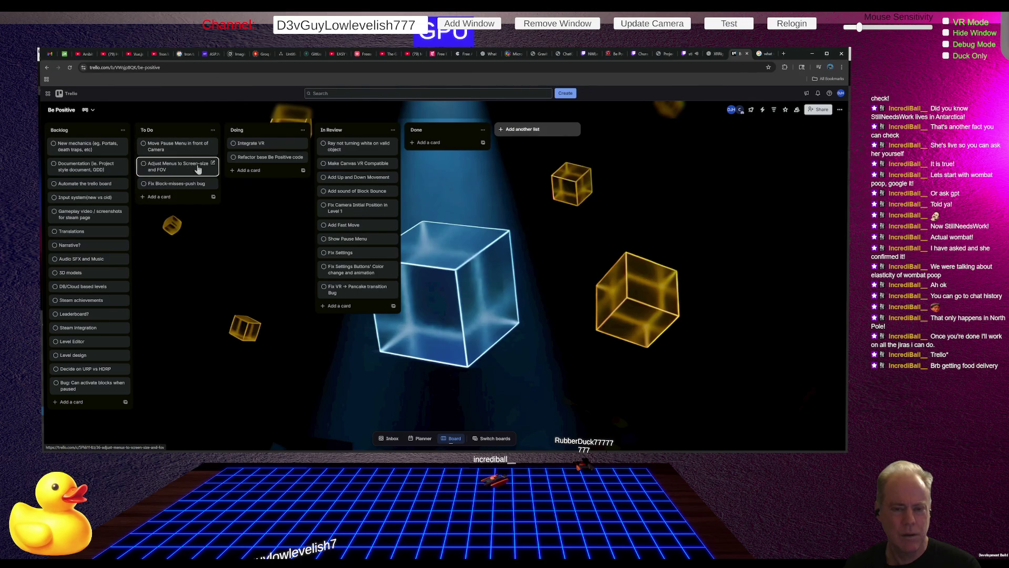
Start a new To Do card titled 'Fix Ray attach to invisible object on Scene load Bug'
left_click(181, 196)
type("F")
type(" Ray")
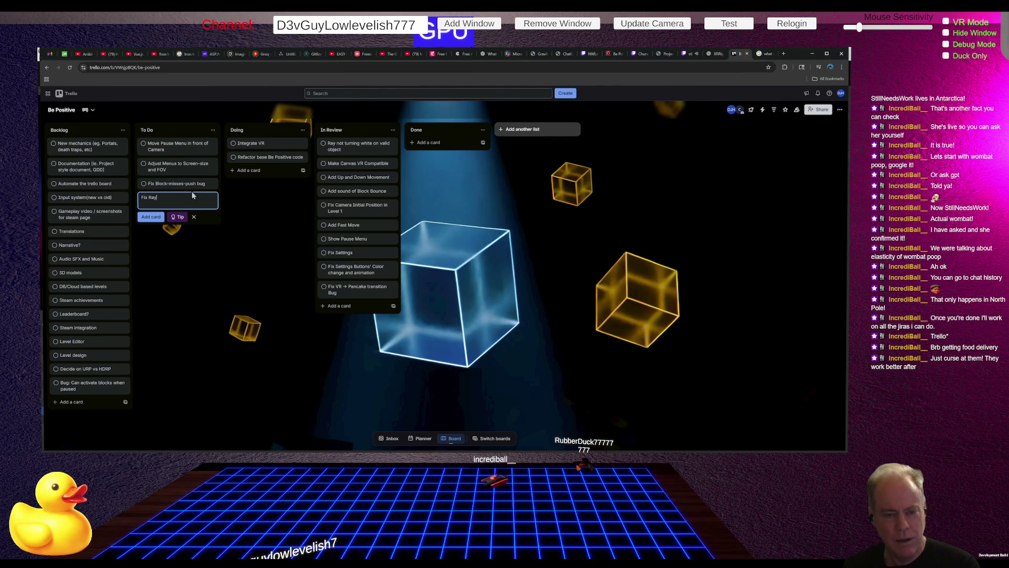
type("  B")
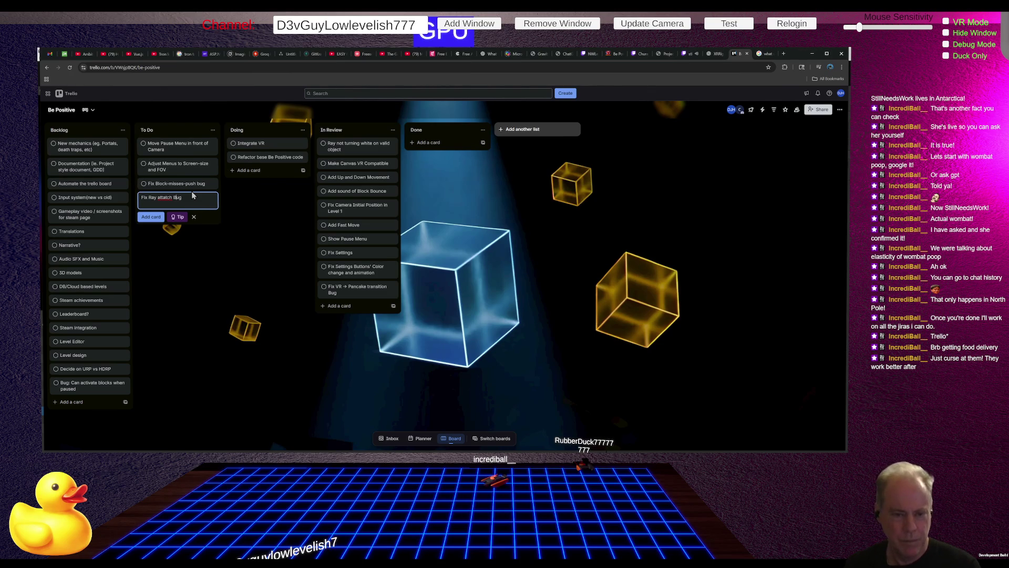
key("BackSpace")
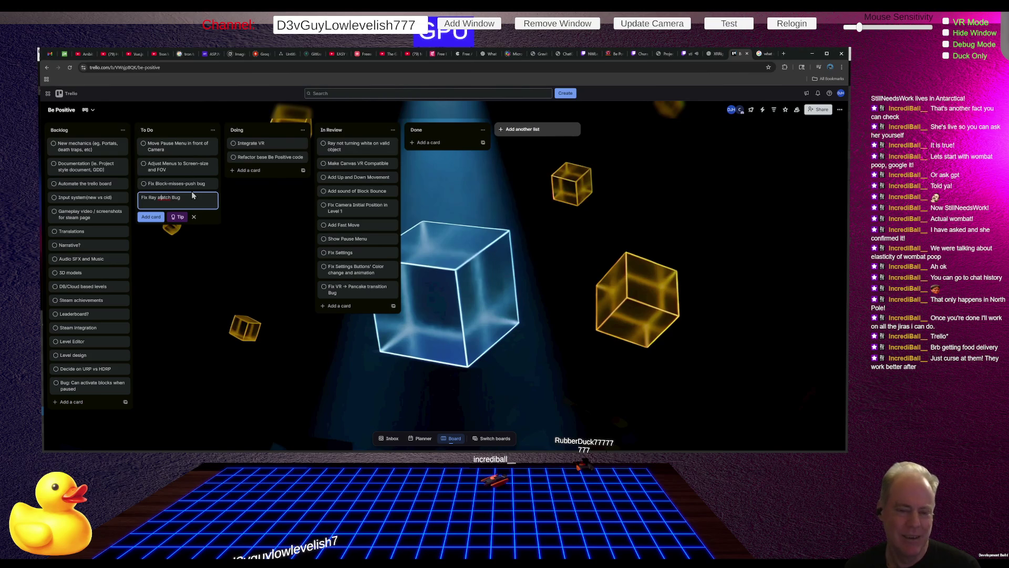
type("t")
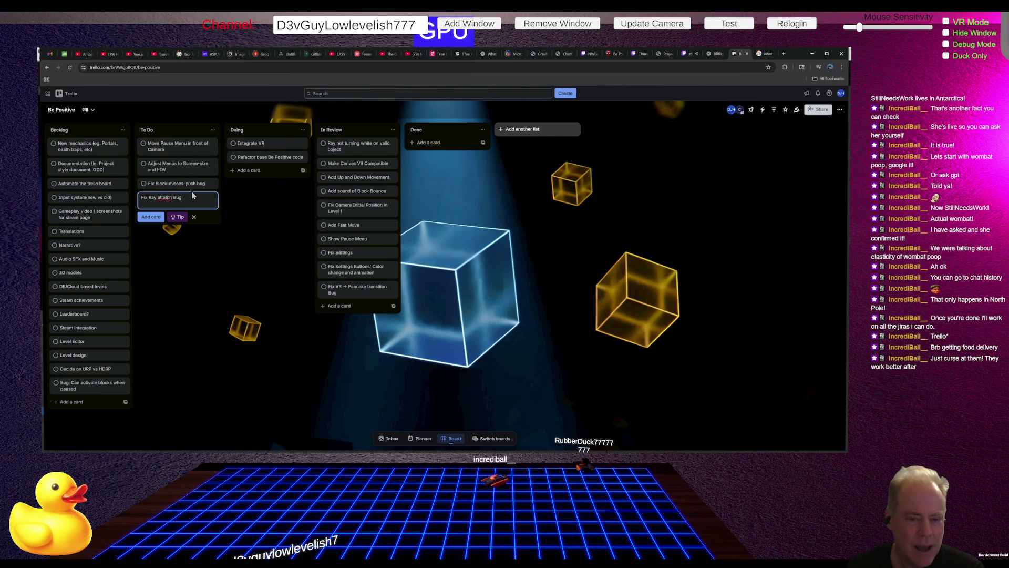
key("Left")
key("Left")
key("Left")
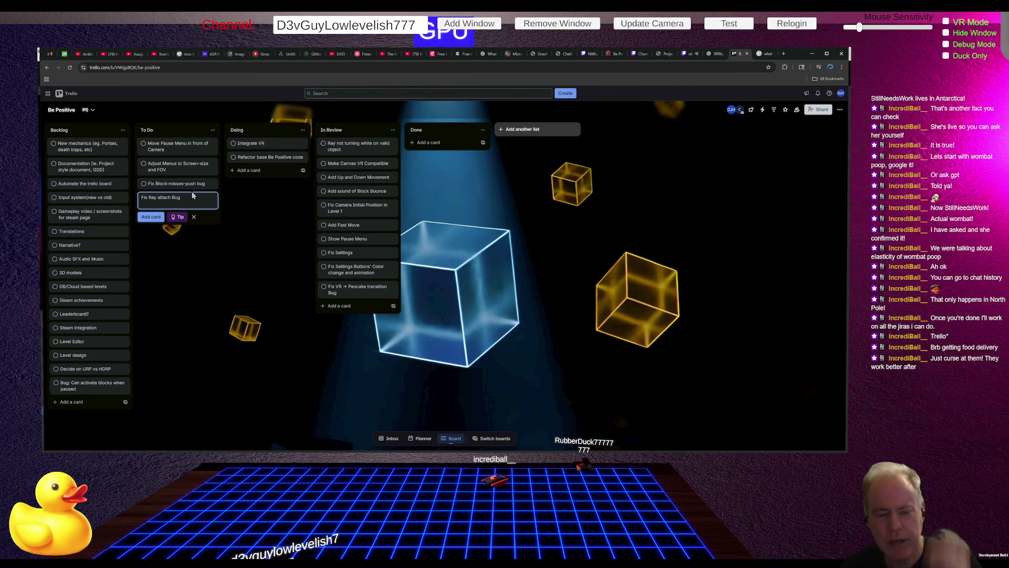
key("Left")
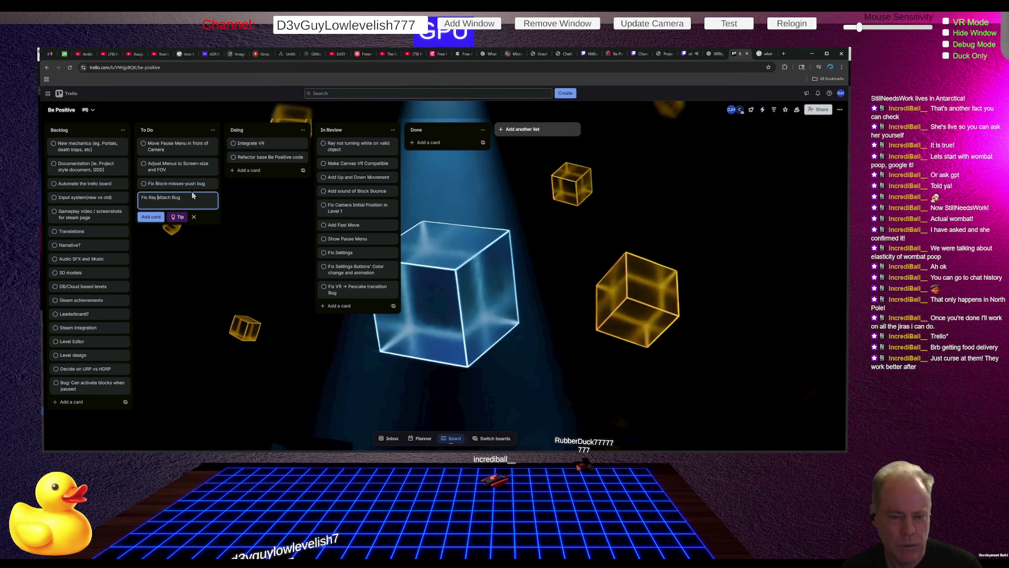
type("to in")
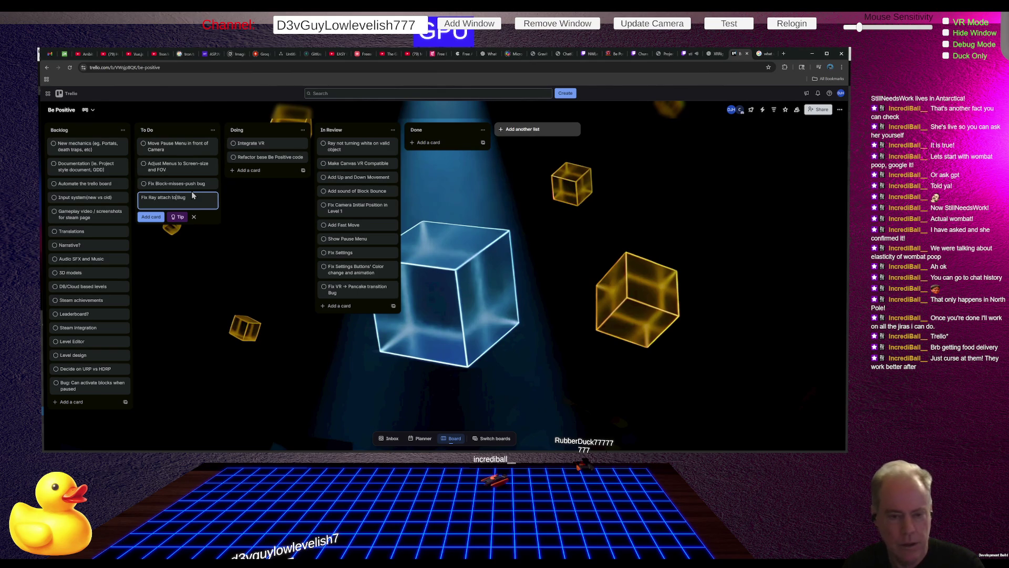
type("visible object on")
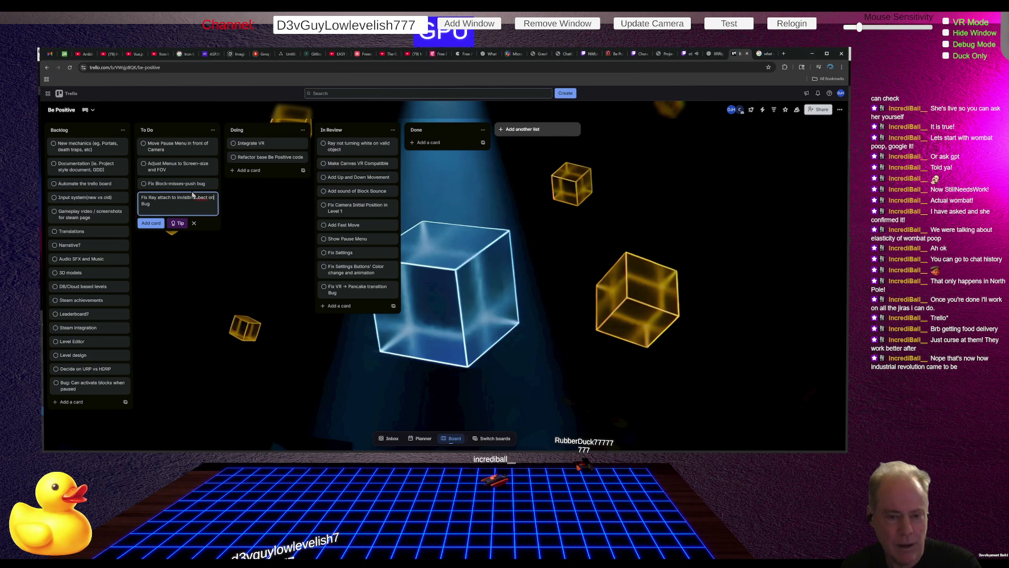
Correct the title's last word back to 'object' and add the card to To Do
key("ctrl+BackSpace")
key("ctrl+BackSpace")
type("cube")
key("BackSpace")
key("ctrl+BackSpace")
type("object")
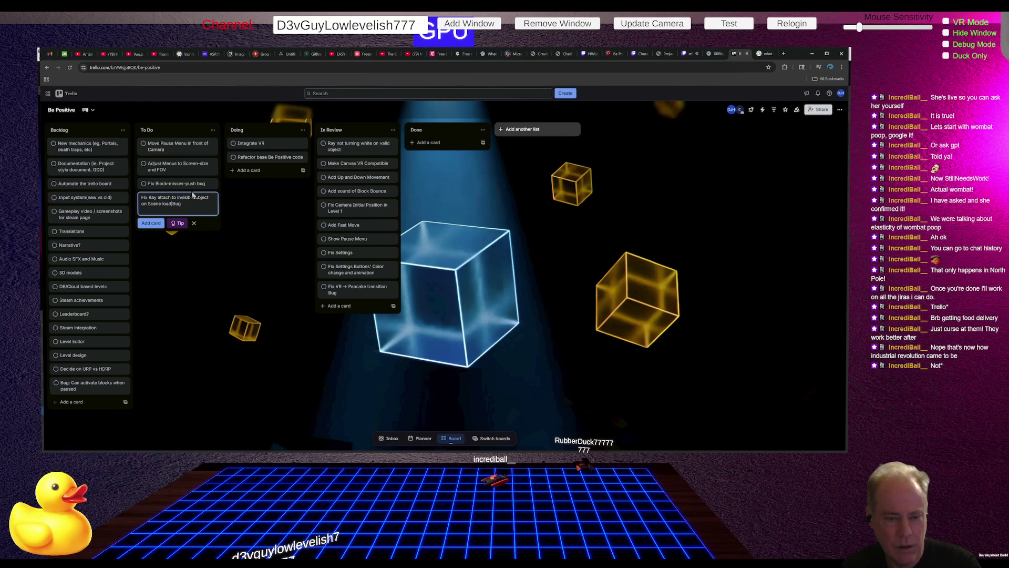
key("Return")
left_click(197, 292)
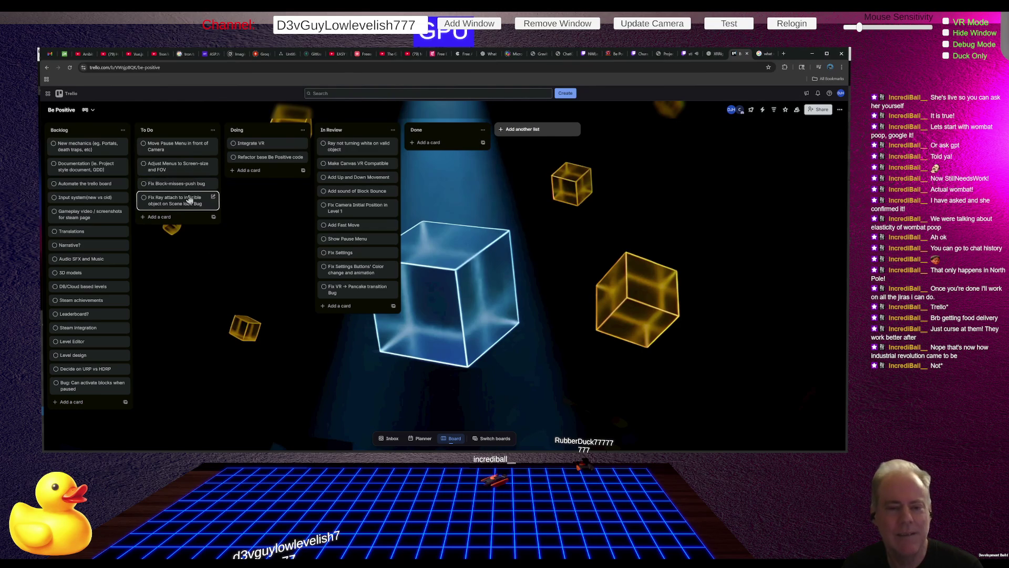
Move the ray-attach bug card to In Review and 'Move Pause Menu in front of Camera' to Doing
mouse_move(175, 205)
left_mouse_down()
mouse_move(246, 187)
mouse_move(267, 150)
mouse_move(357, 148)
left_mouse_up()
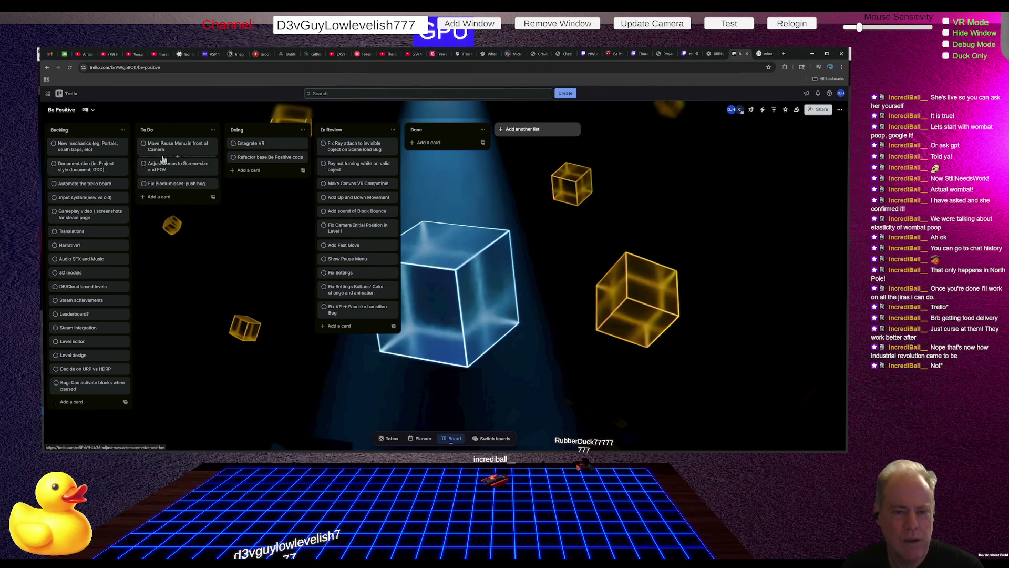
left_click(184, 151)
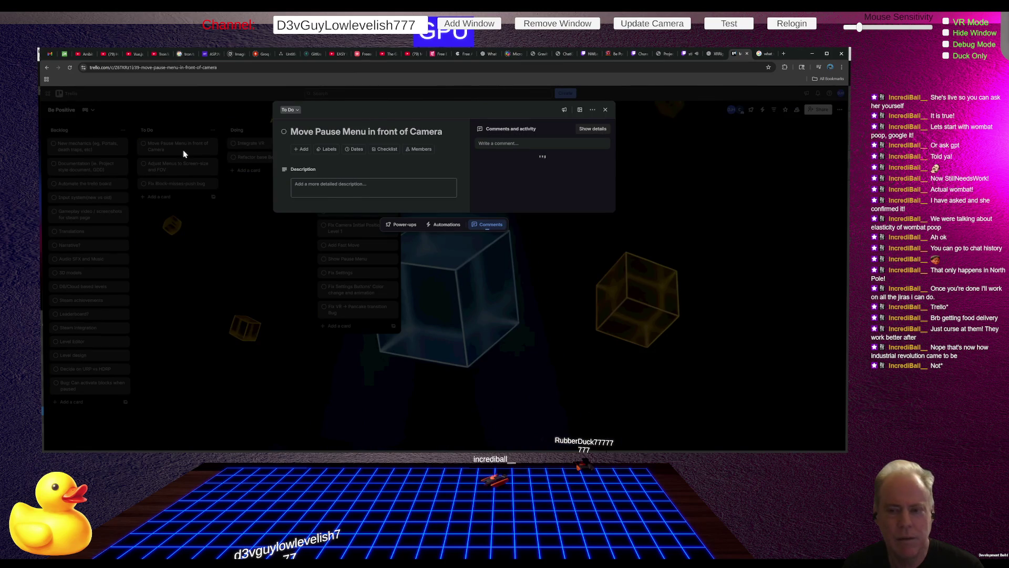
left_click(183, 150)
left_click_drag(182, 150, 247, 147)
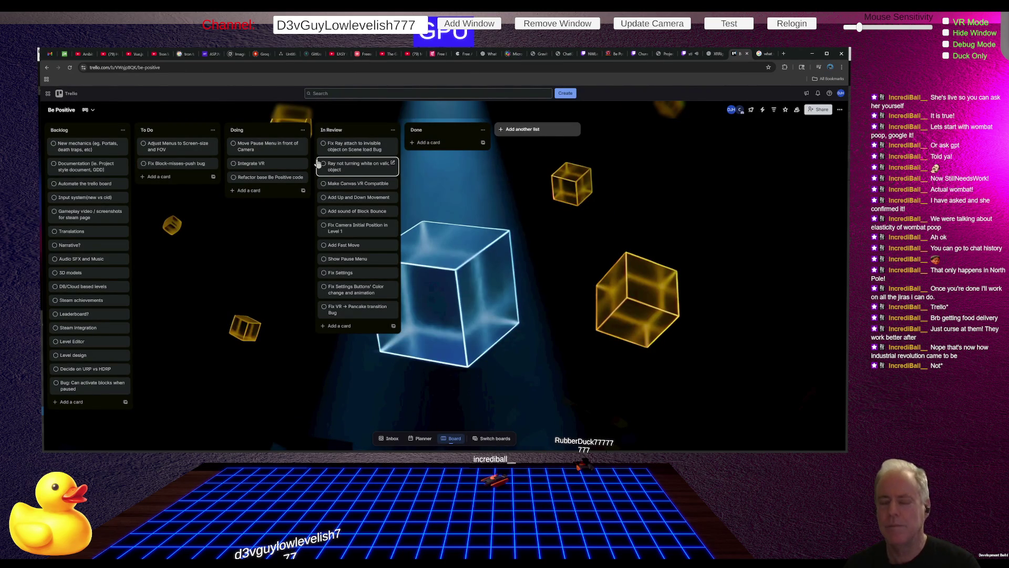
key("alt+Tab")
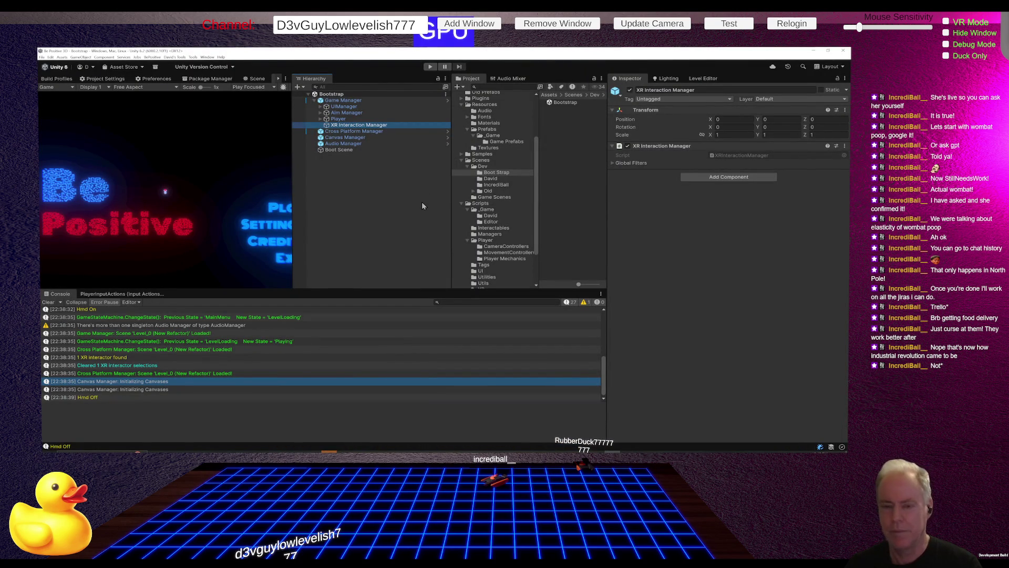
Run the game in Play mode, pause it with Escape, and view a Player Position log's stack trace
left_click(431, 67)
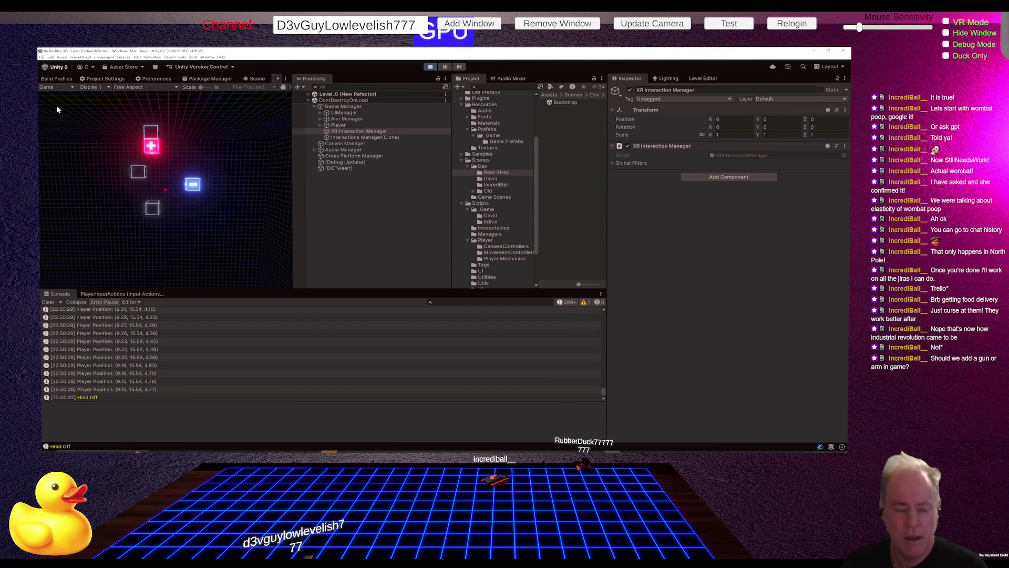
key("Escape")
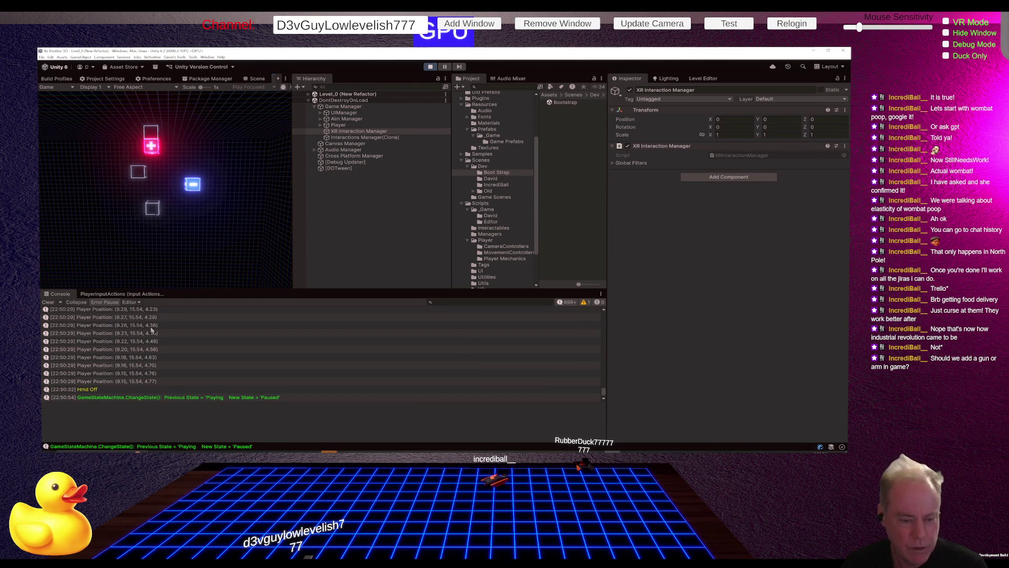
left_click(146, 334)
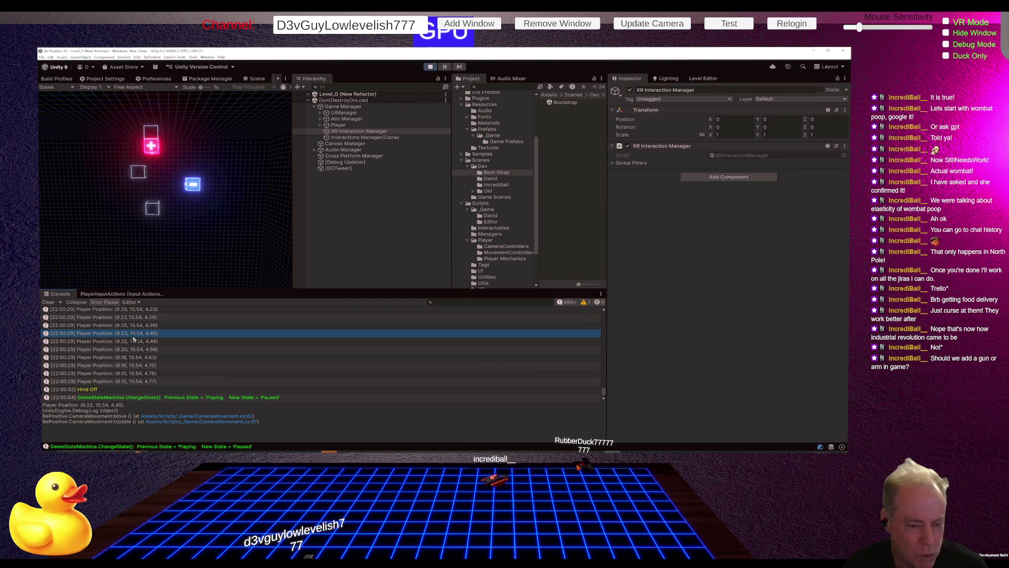
Open the Player Position logging line in Rider and shrink the code font to 21pt
double_click(133, 337)
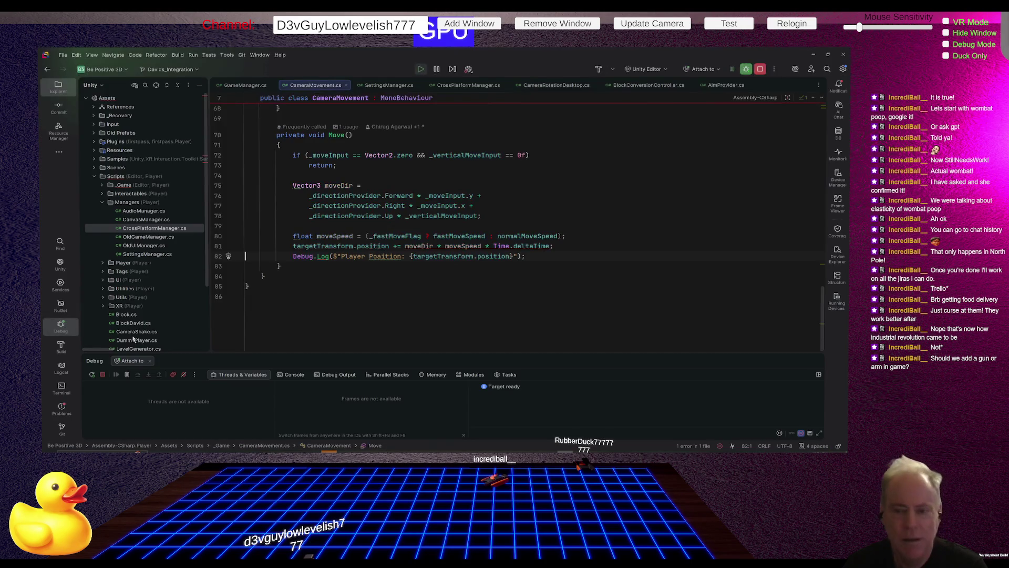
scroll(361, 285, "up", 4, "ctrl")
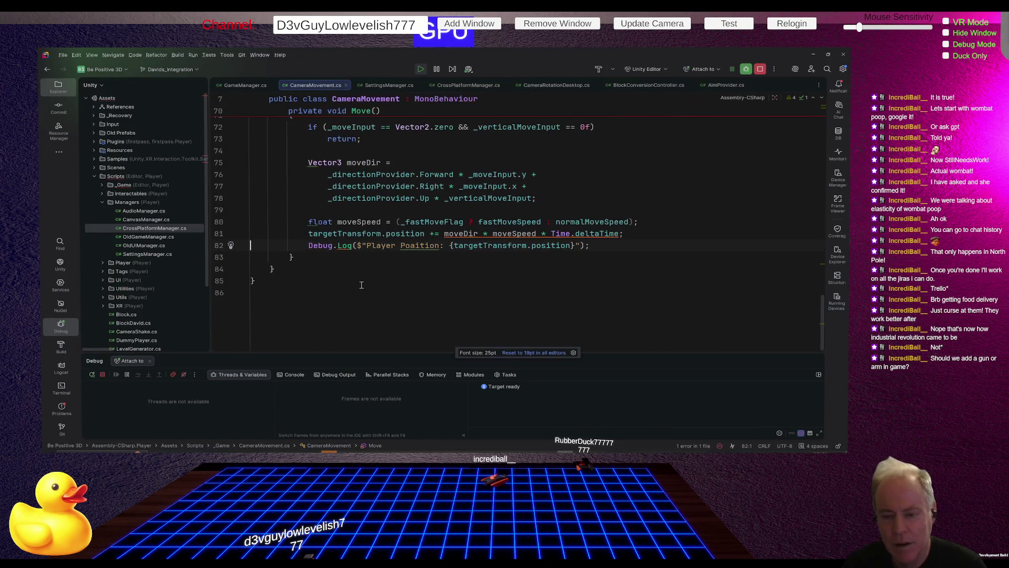
scroll(361, 284, "up", 3)
scroll(361, 284, "up", 10, "ctrl")
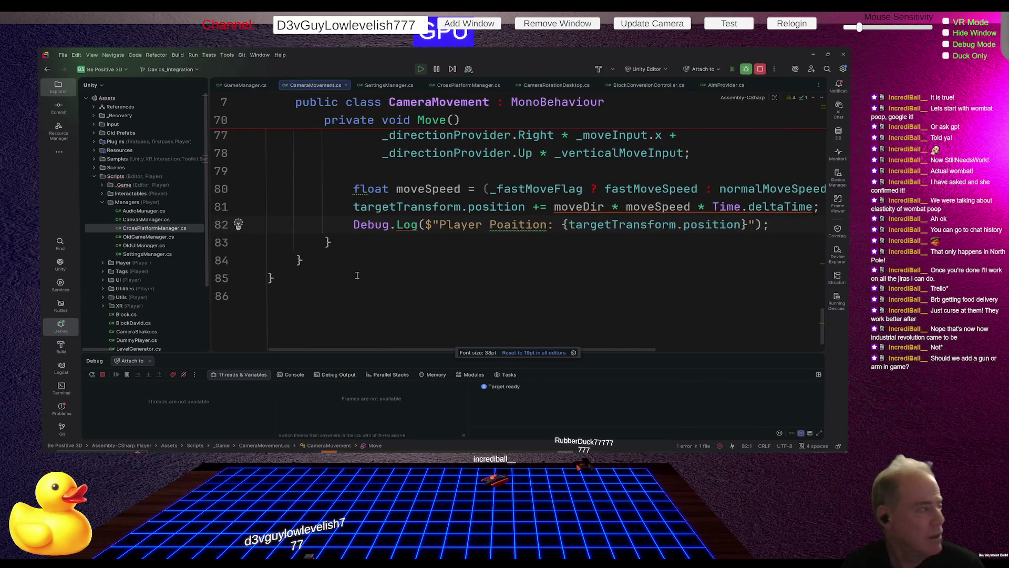
Fix the 'Poaition' typo, then delete the Player Position Debug.Log line from CameraMovement's Move method
left_click(511, 227)
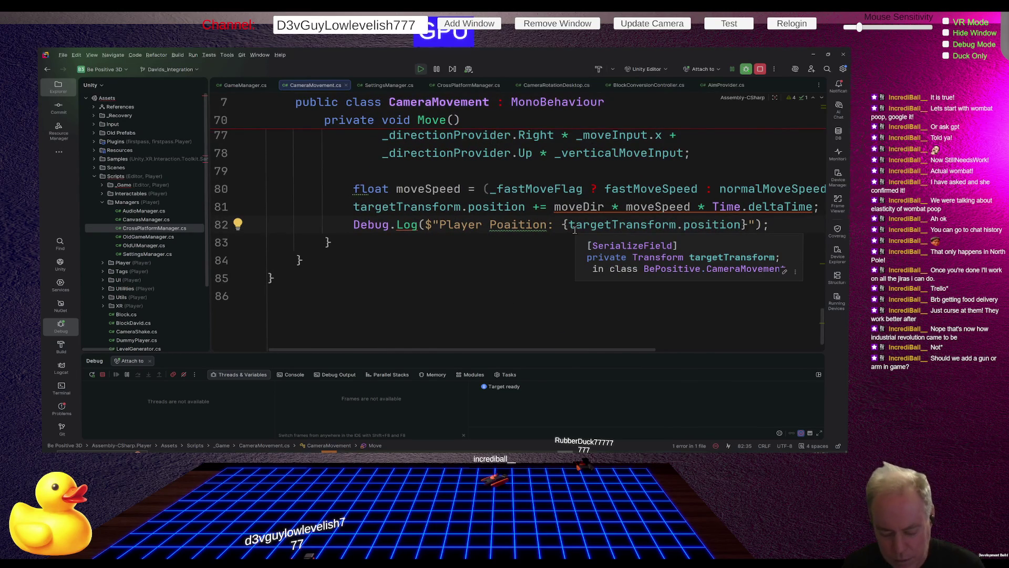
key("Delete")
type("s")
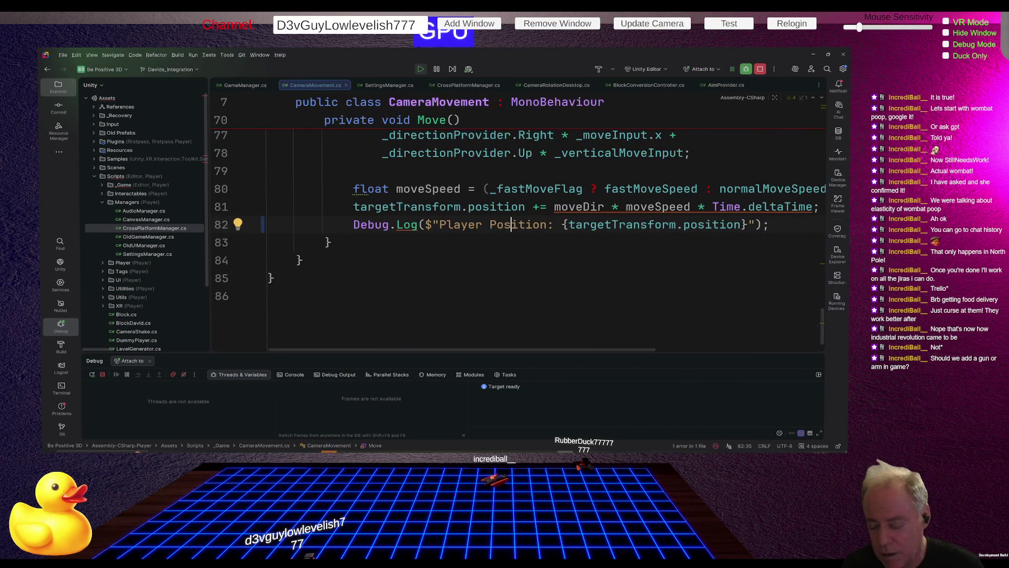
key("Home")
key("Home")
key("shift+Down")
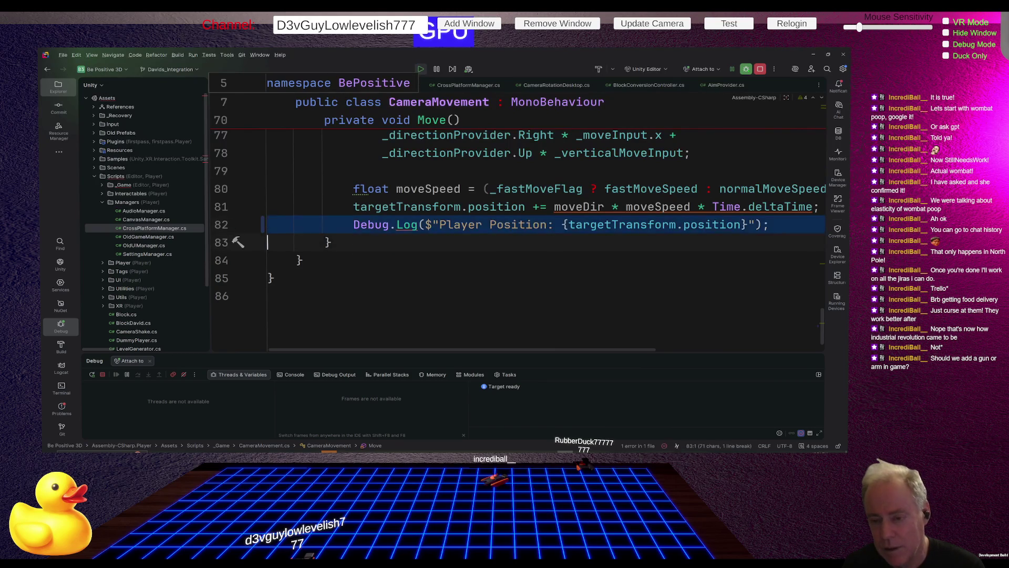
key("Delete")
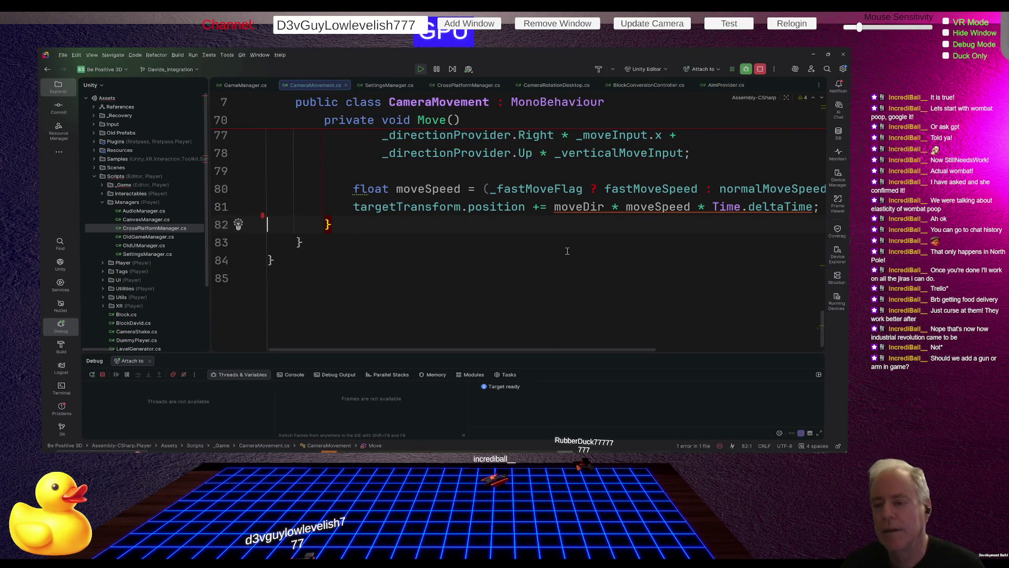
scroll(567, 250, "down", 10, "ctrl")
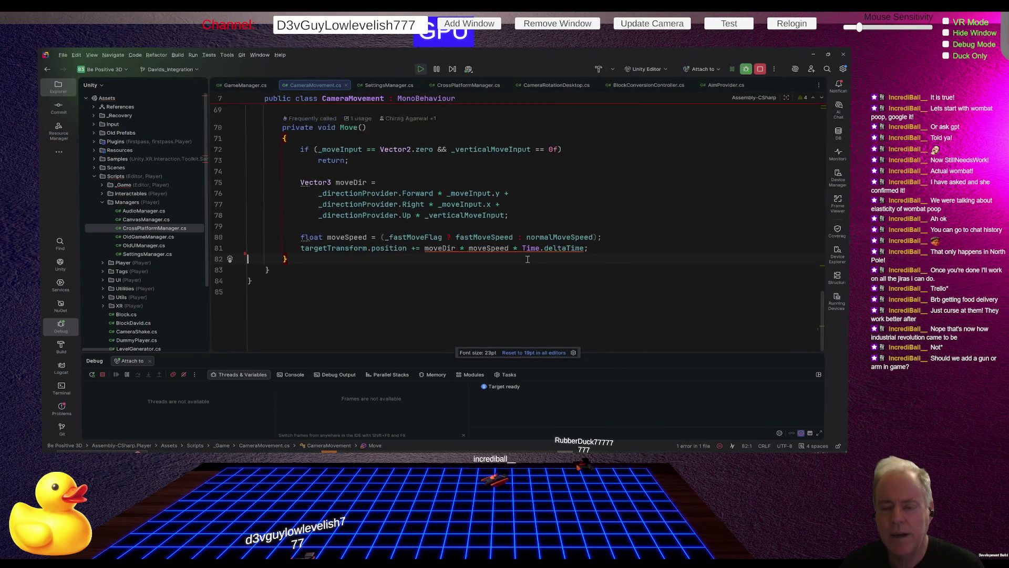
scroll(527, 259, "down", 3, "ctrl")
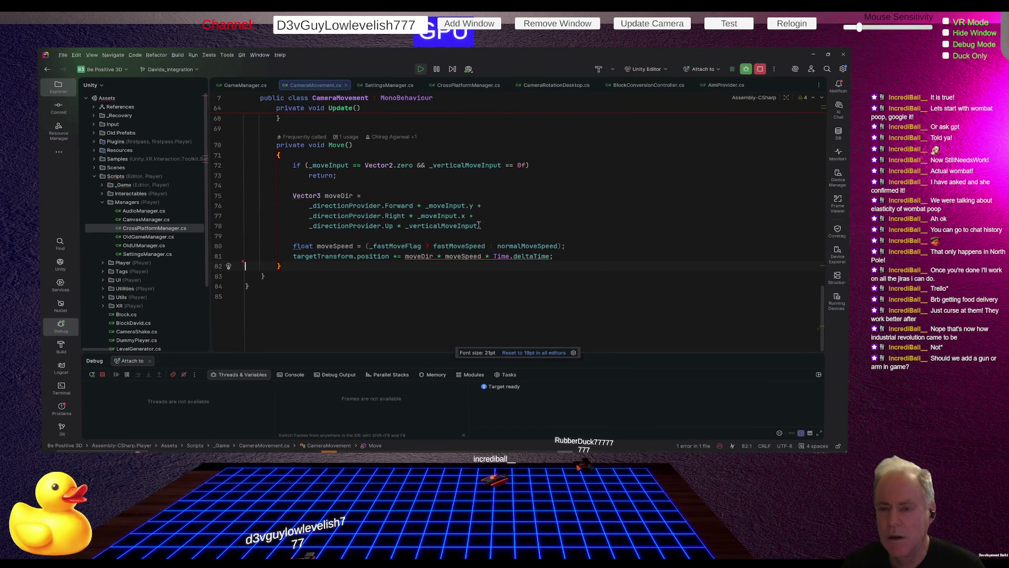
key("alt+Tab")
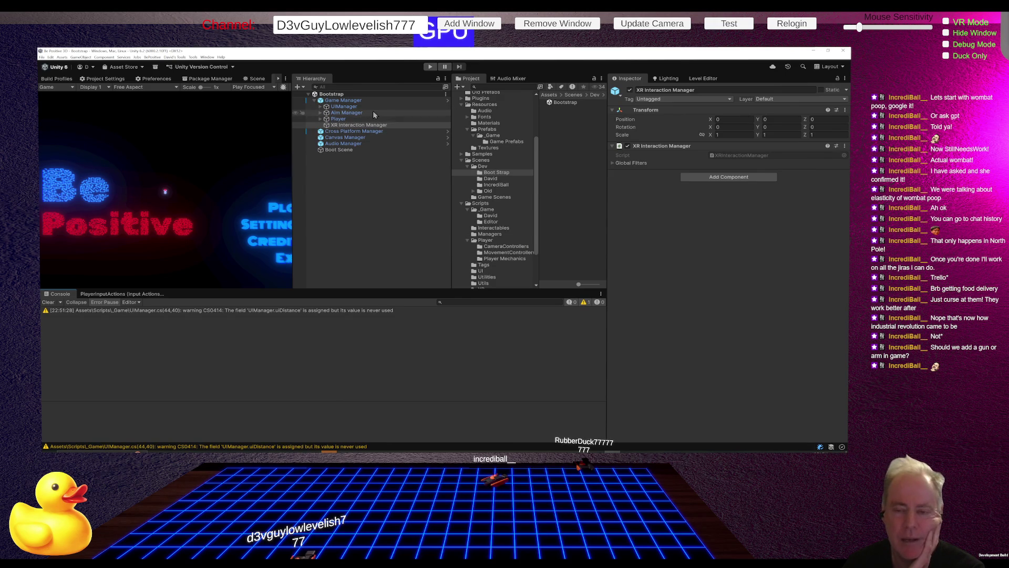
Inspect Game Manager, Aim Manager, XR Origin (XR Rig) and UIManager, expanding Aim Manager and XR Origin
left_click(339, 100)
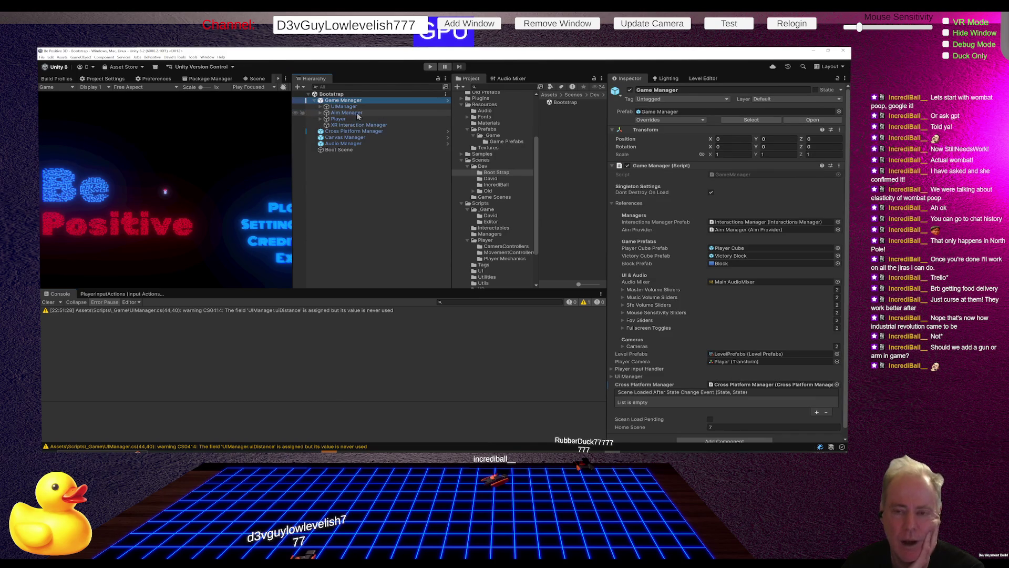
left_click(353, 113)
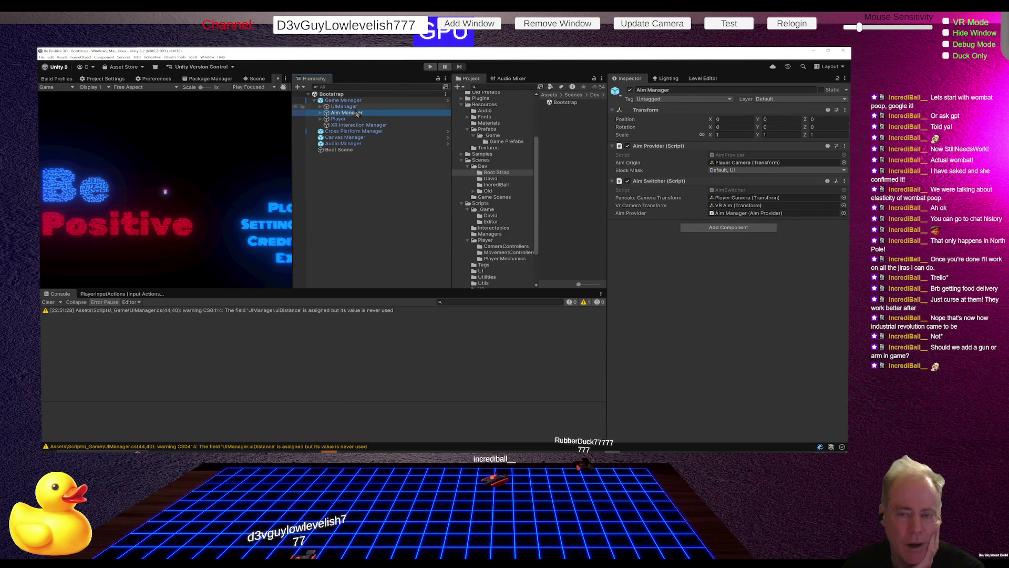
left_click(321, 113)
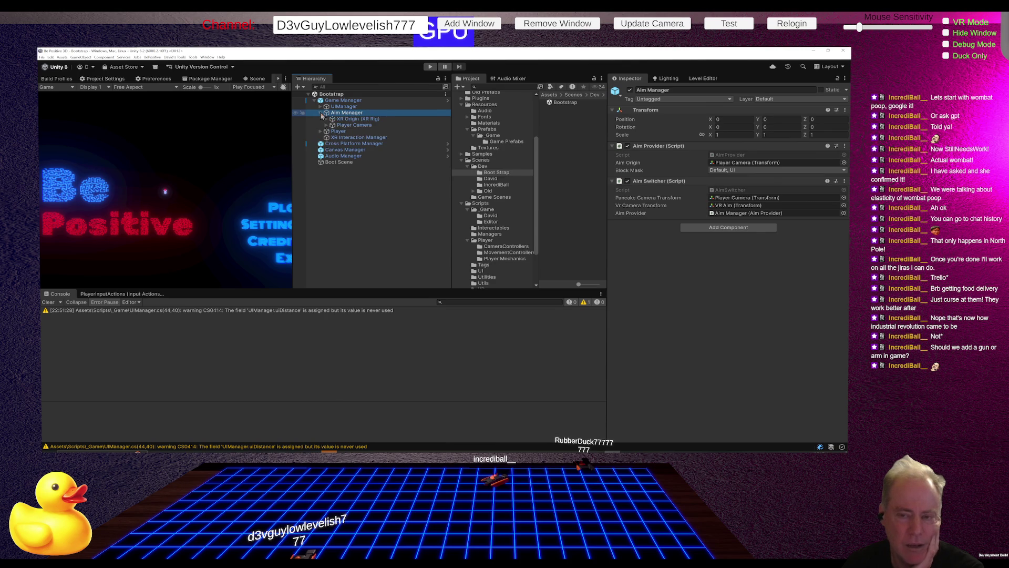
left_click(356, 119)
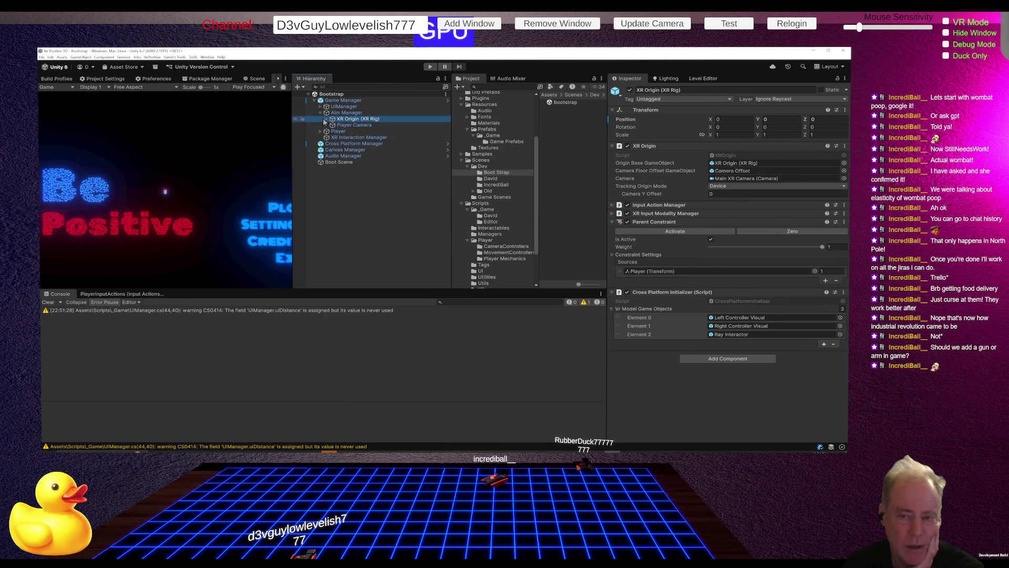
key("Right")
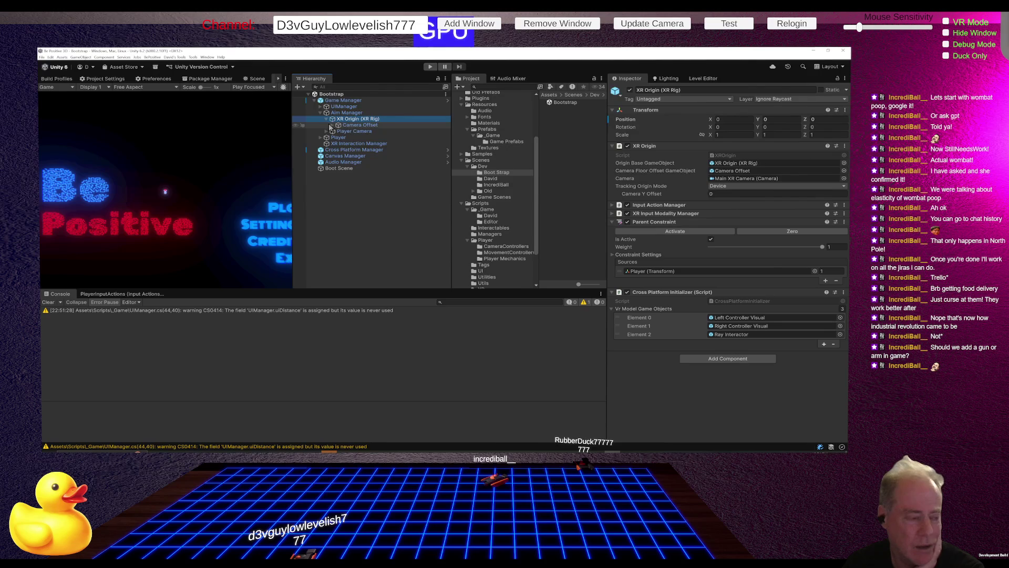
left_click(345, 108)
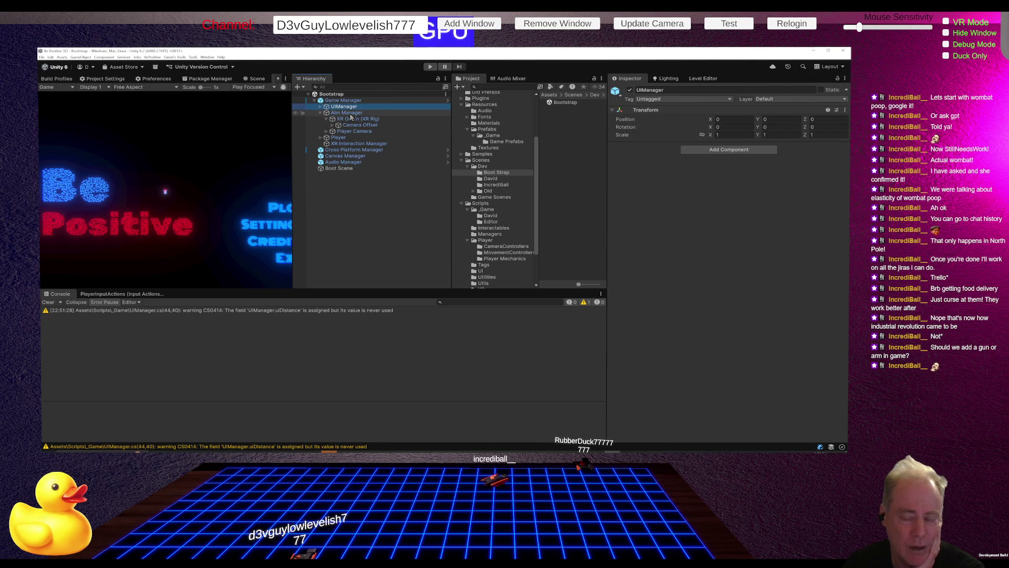
left_click(356, 120)
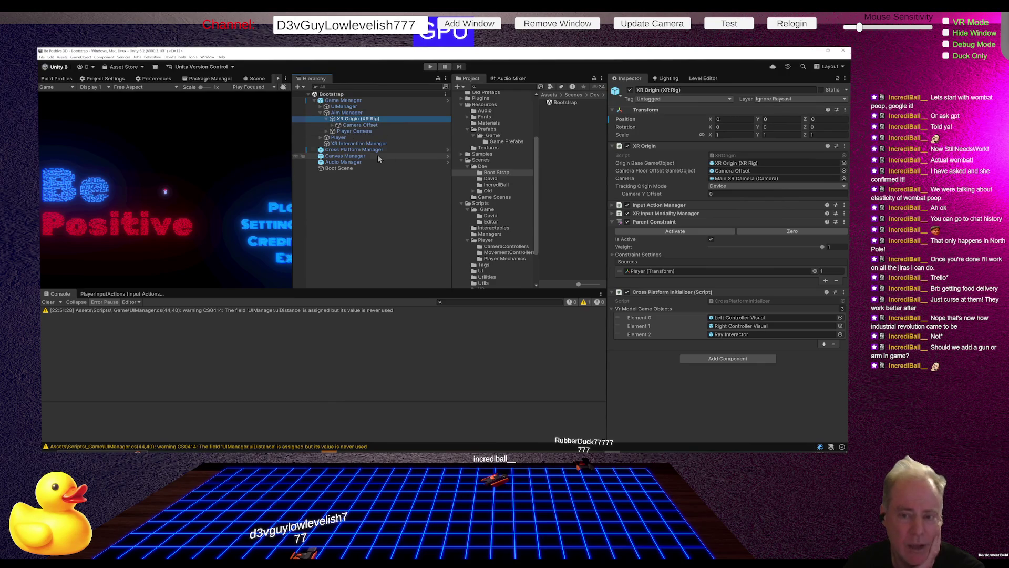
Inspect Canvas Manager, Audio Manager, Game Manager and Player Camera, then collapse the Bootstrap scene
left_click(346, 157)
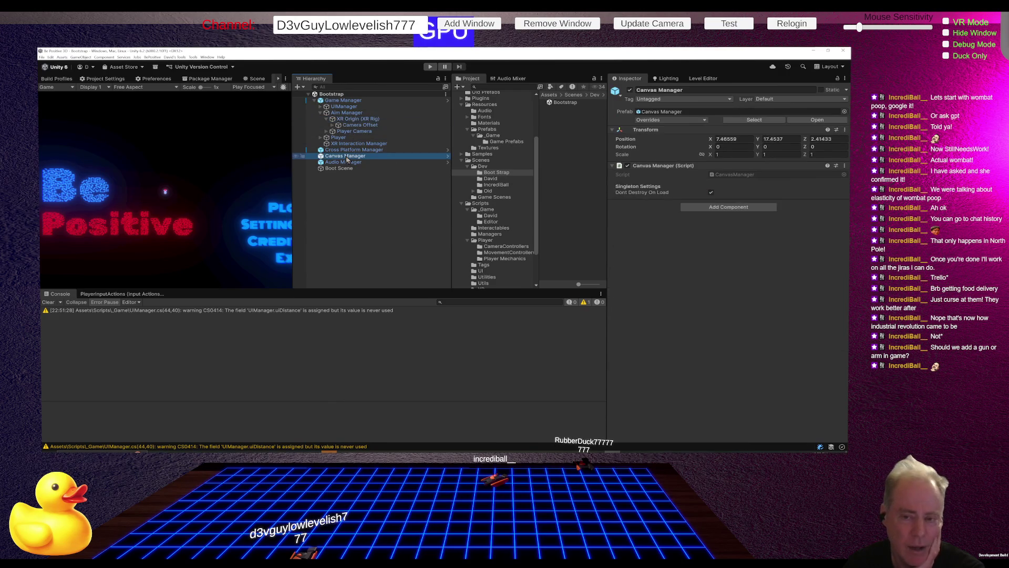
left_click(349, 163)
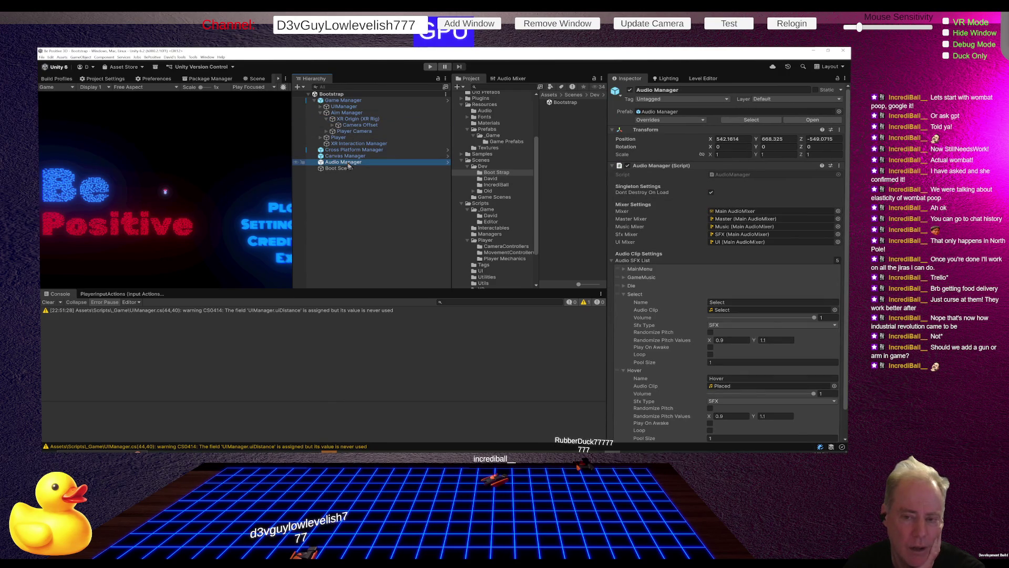
left_click(356, 122)
left_click(342, 101)
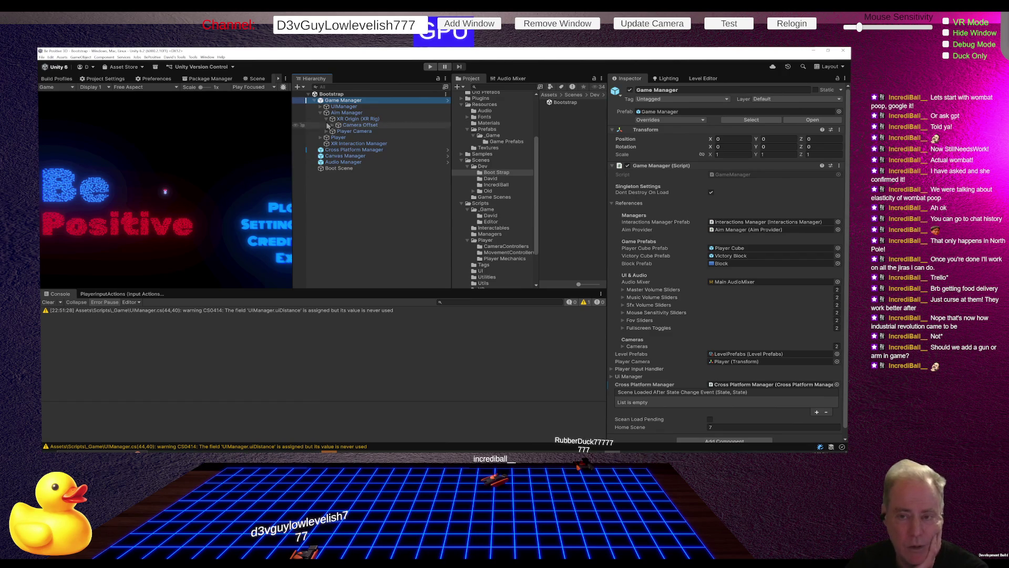
left_click(321, 117)
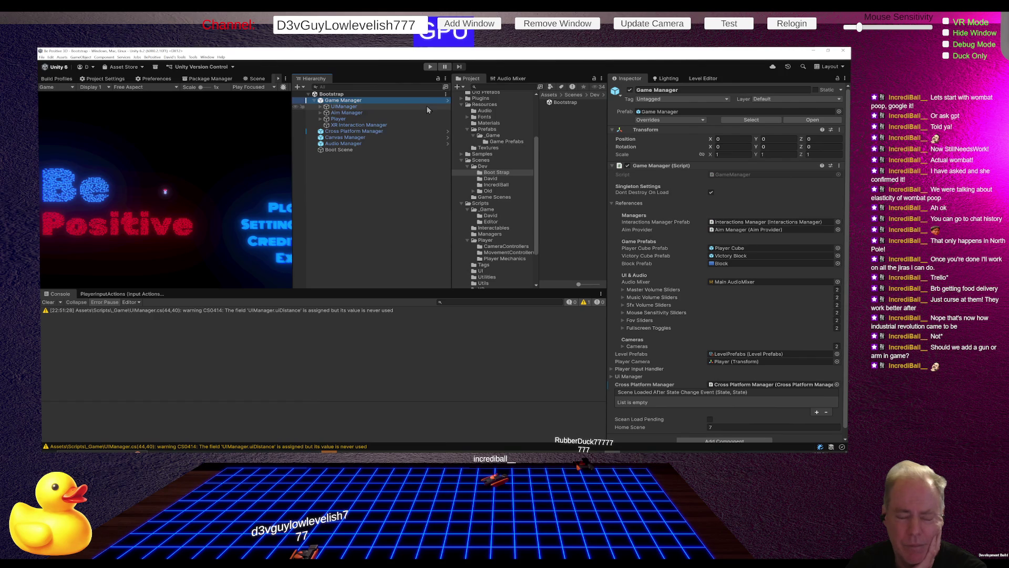
left_click(320, 112)
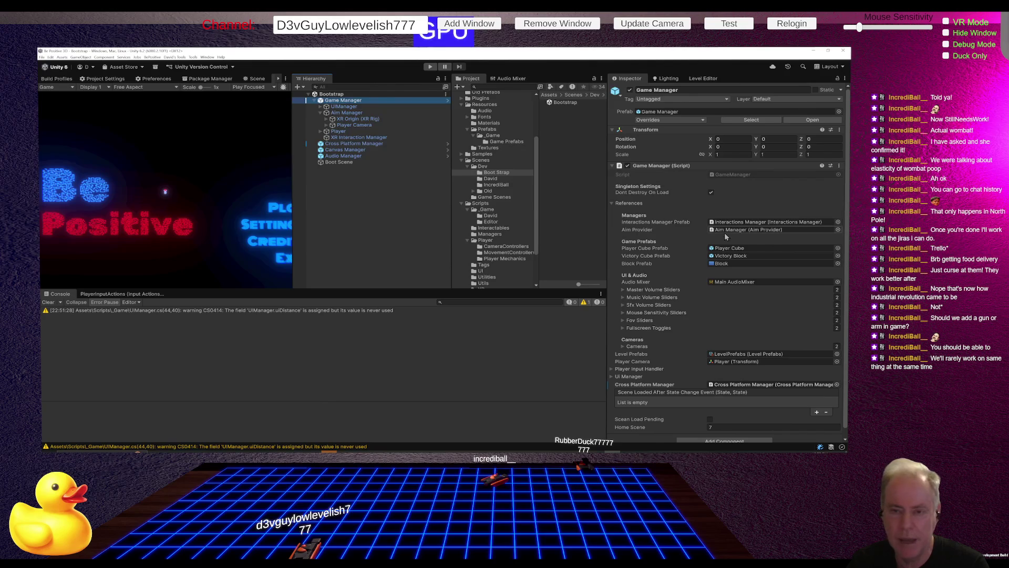
left_click(358, 119)
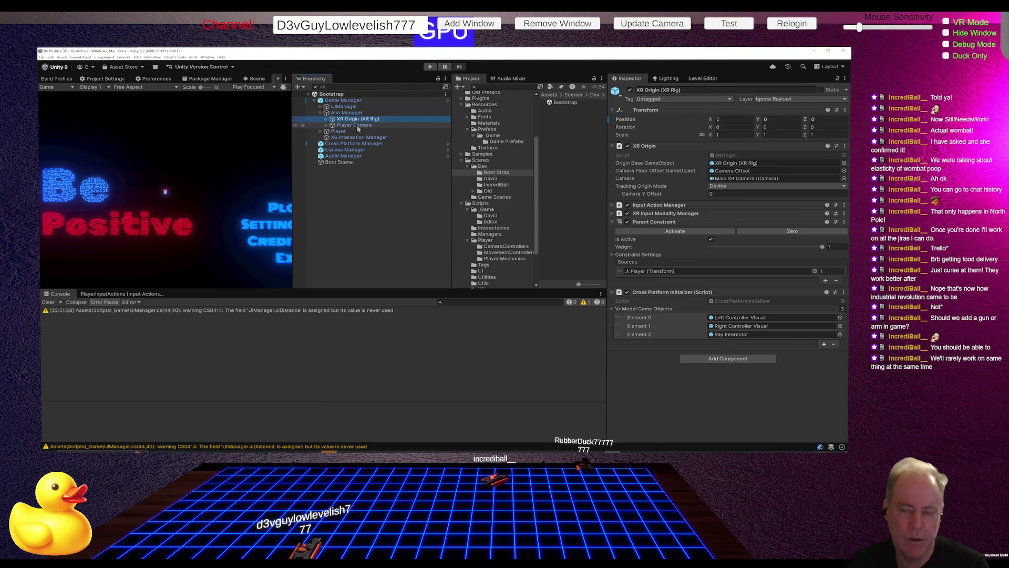
left_click(356, 125)
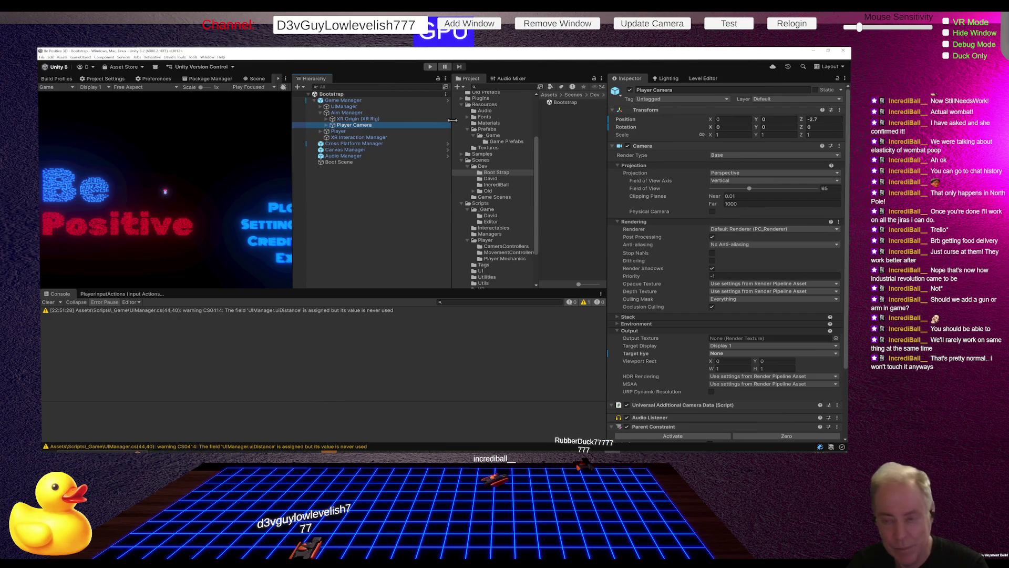
left_click(309, 95)
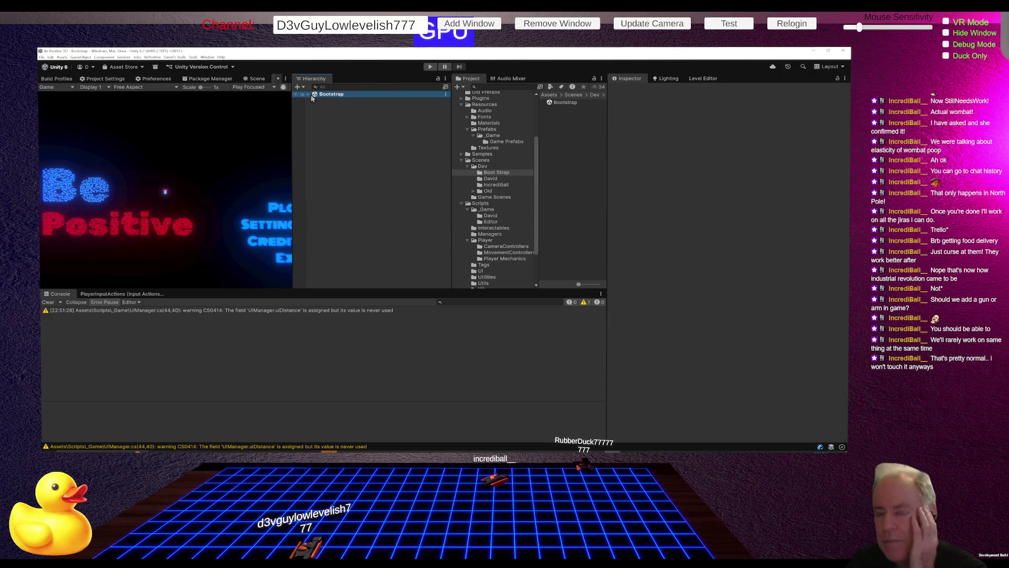
Re-expand the Bootstrap scene, toggle Game Manager, and fold away Aim Manager's children
left_click(309, 95)
left_click(314, 101)
left_click(314, 101)
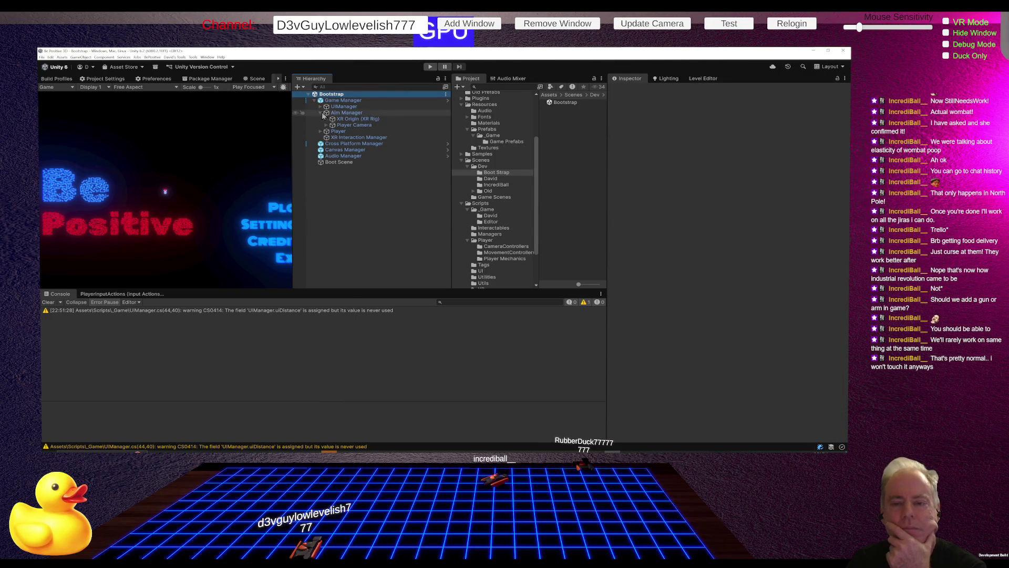
left_click(320, 112)
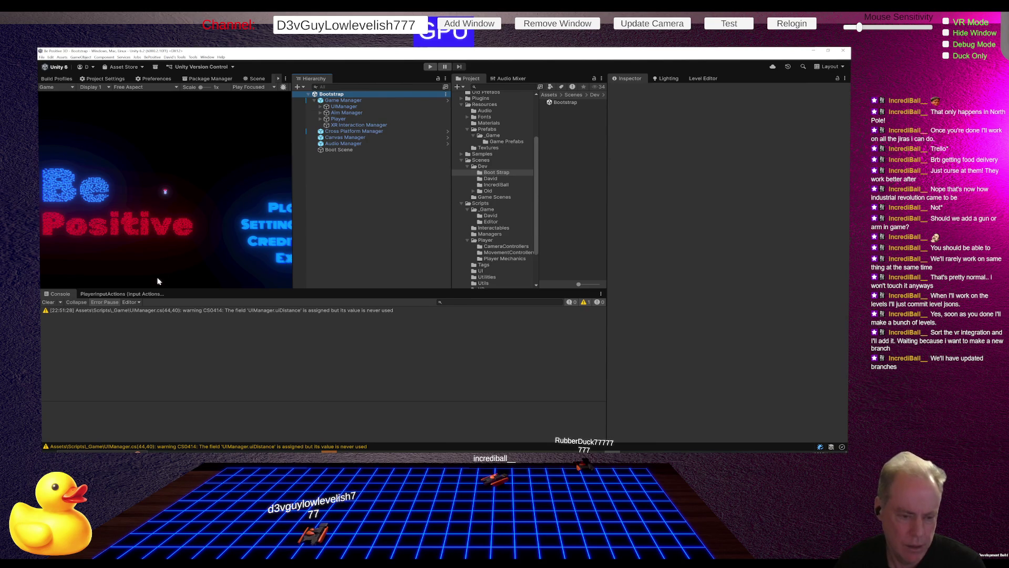
left_click(122, 296)
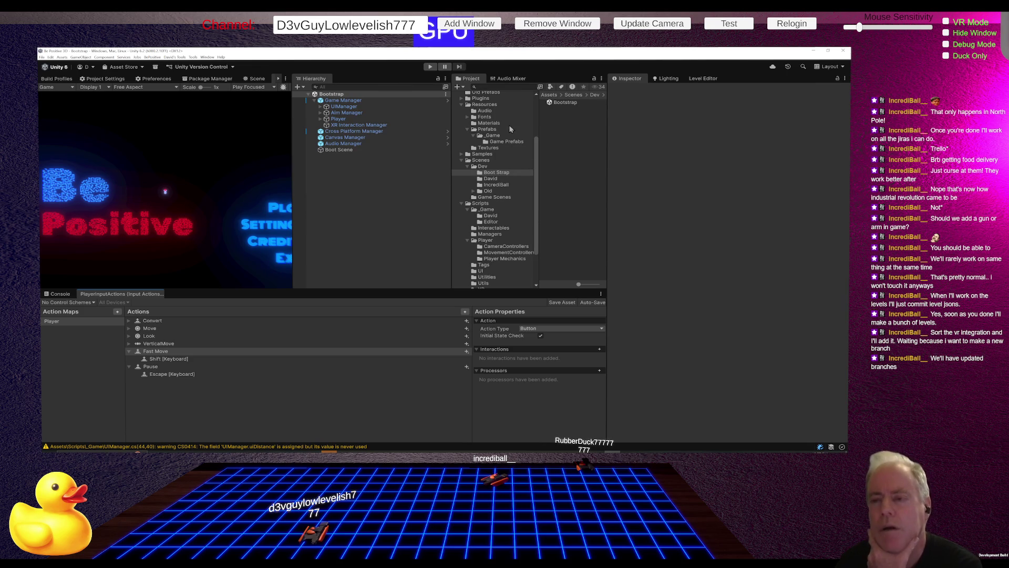
Select the Input folder and expand InputSystem_Actions to list its actions, selecting Fast Move
scroll(508, 193, "down", 2)
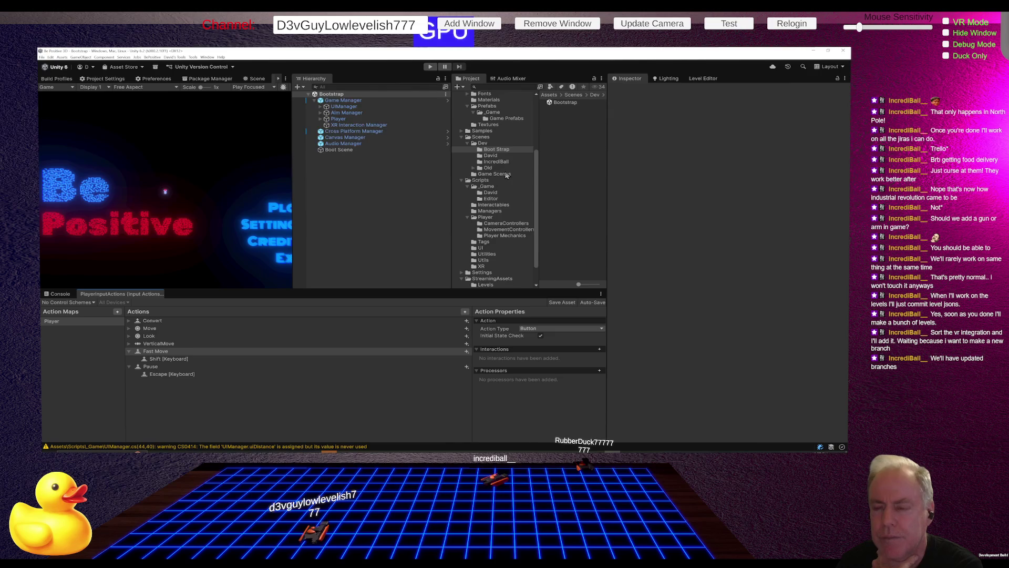
scroll(507, 176, "up", 3)
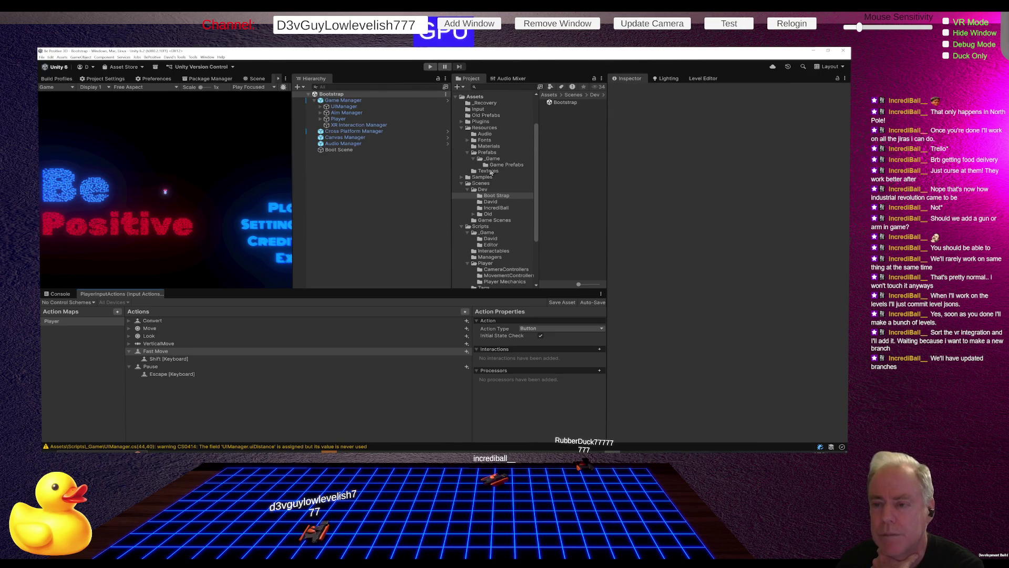
left_click(480, 110)
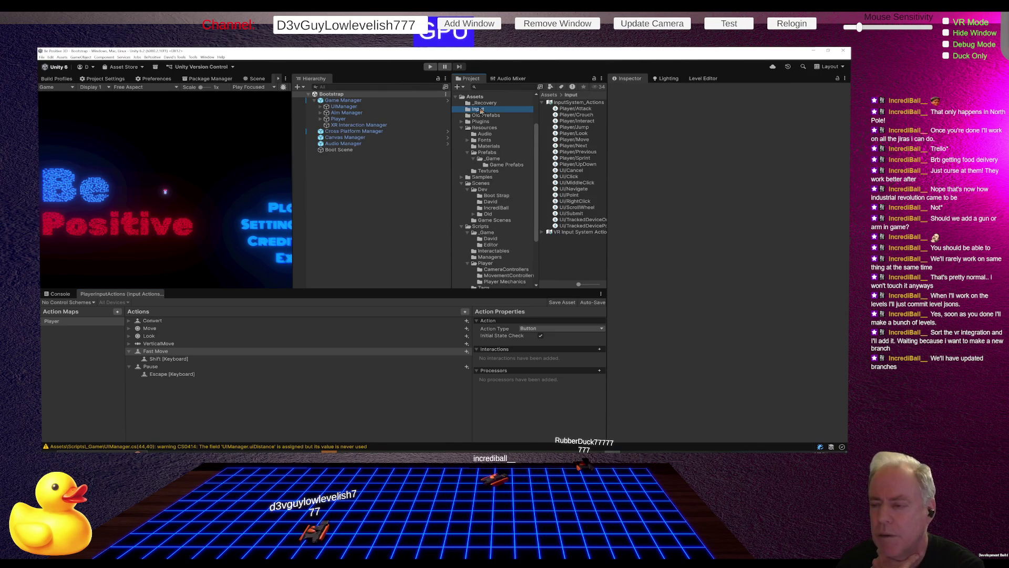
left_click(543, 103)
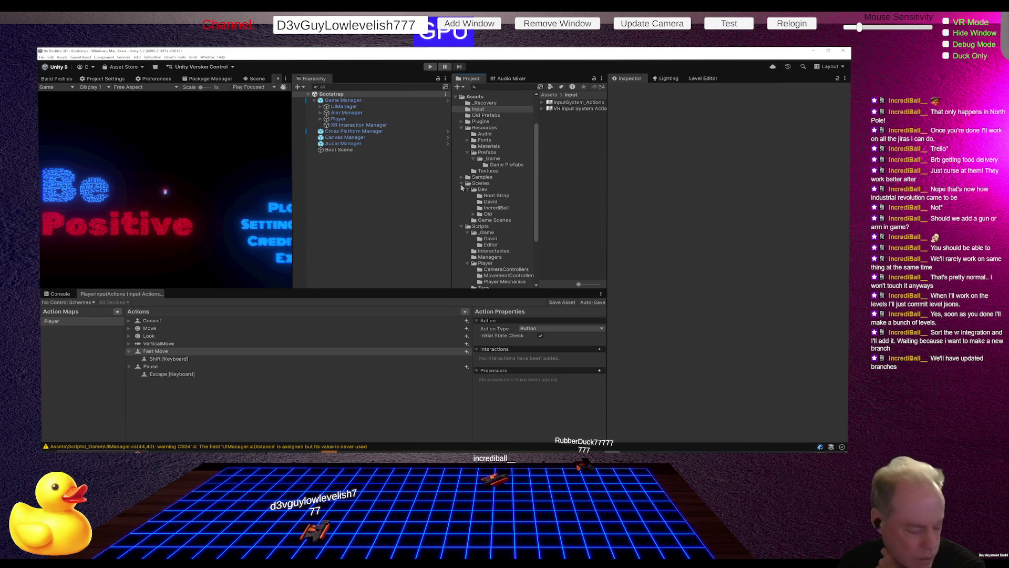
left_click(542, 103)
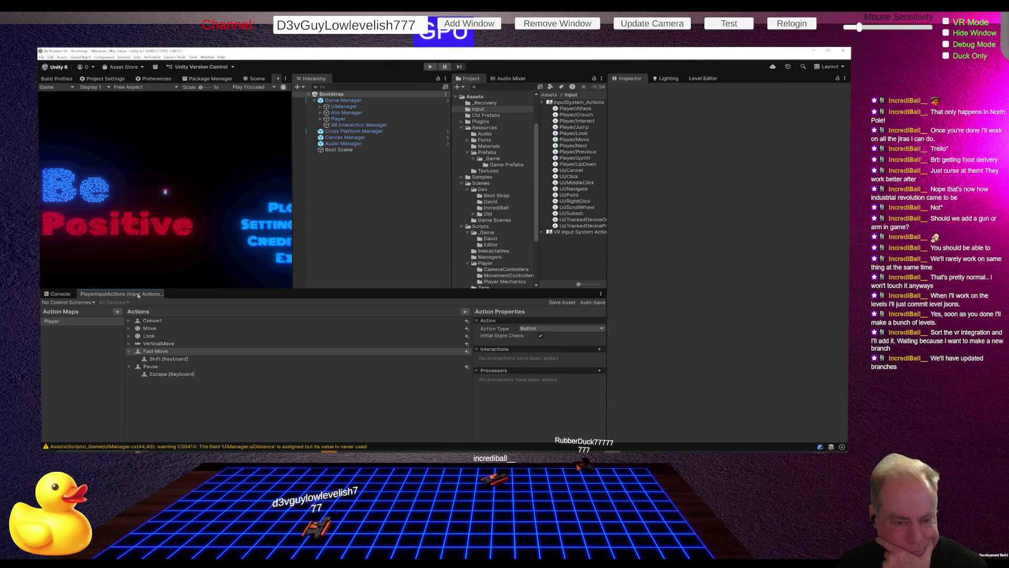
left_click(132, 352)
Fold the Fast Move and Pause bindings and InputSystem_Actions, then expand VR Input System Actions
left_click(129, 351)
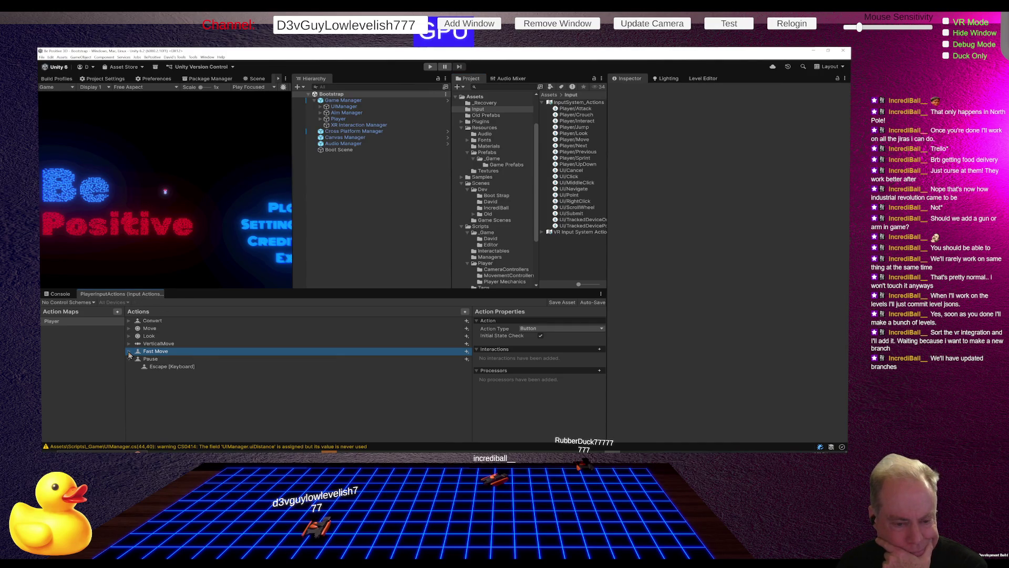
left_click(129, 358)
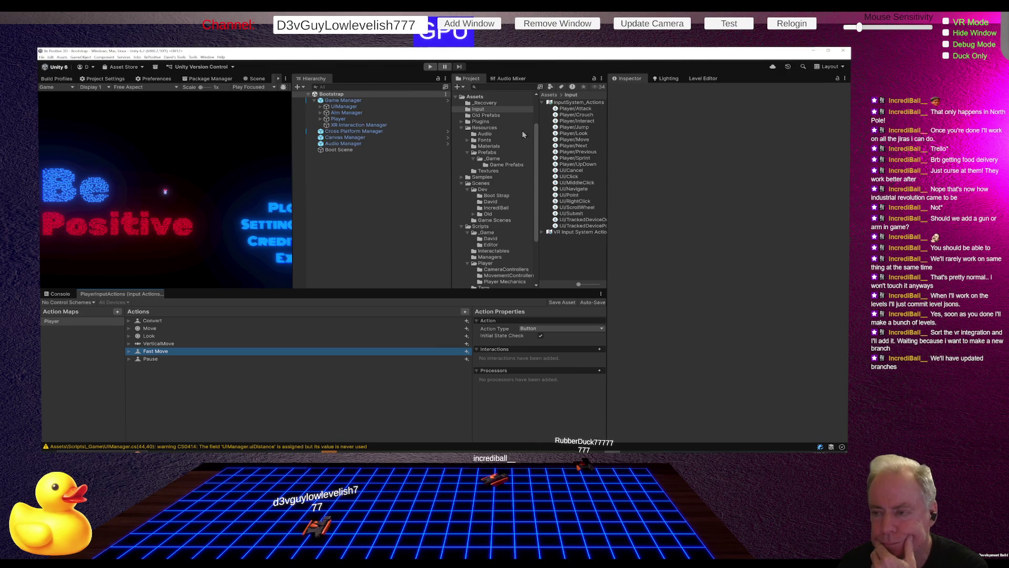
left_click(542, 103)
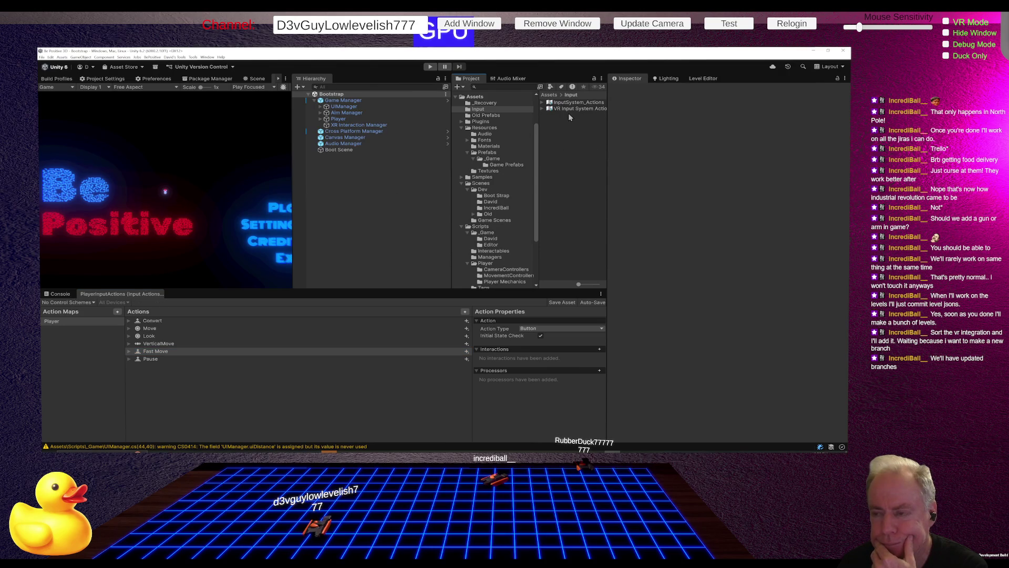
left_click(542, 109)
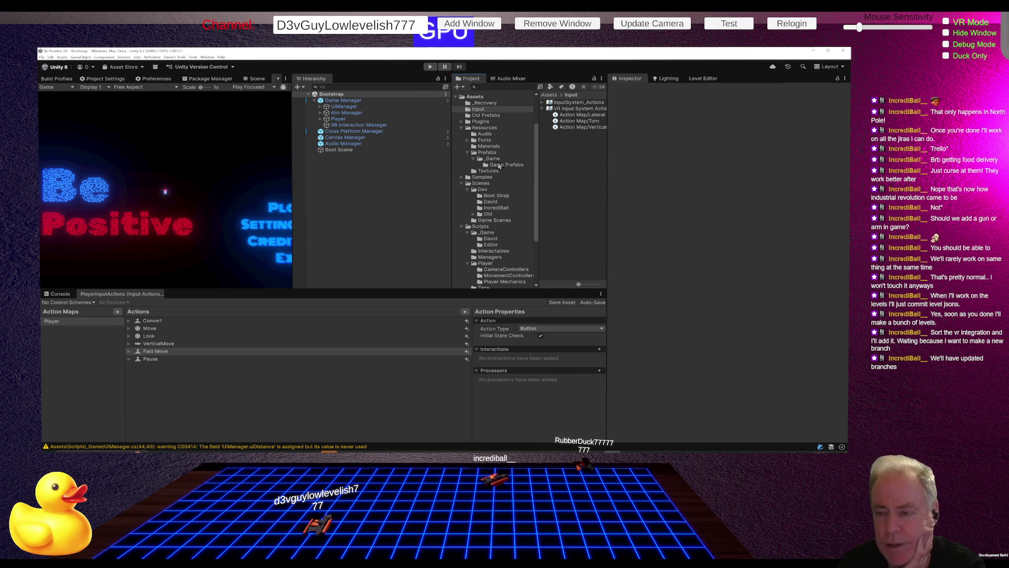
left_click(474, 97)
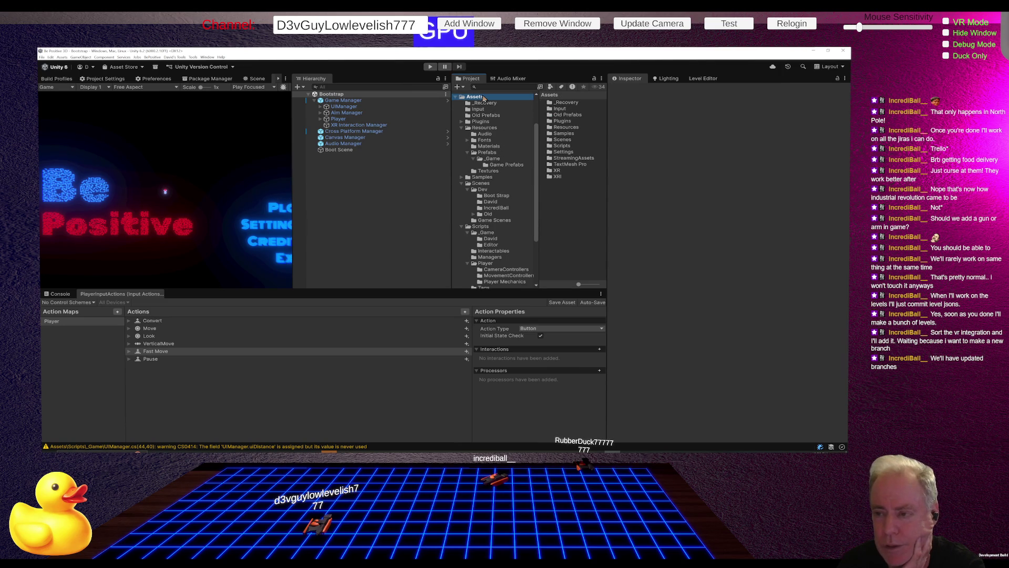
Browse the _Recovery and Resources folders and dismiss the PlayerInputActions tab's context menu
left_click(488, 104)
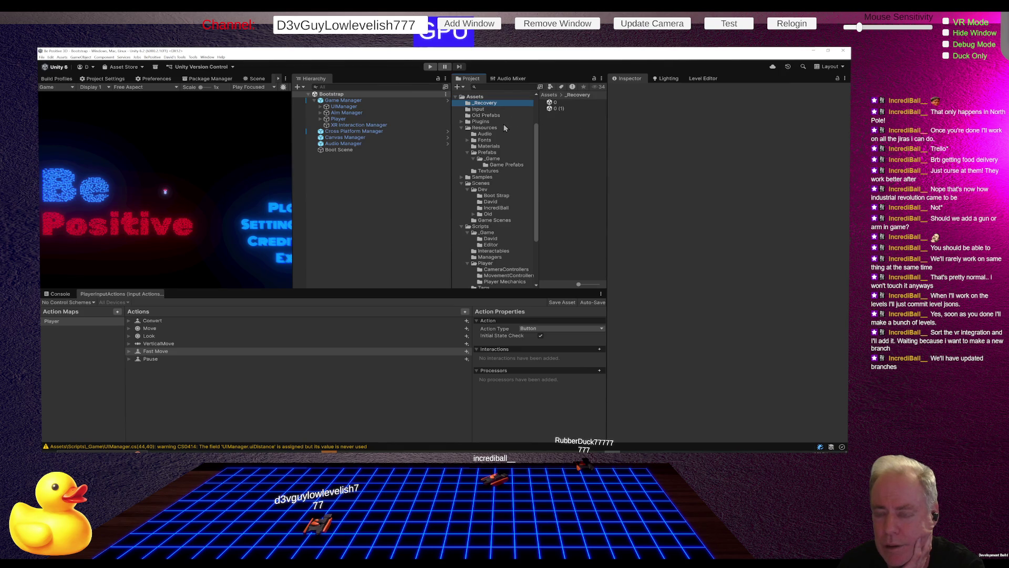
left_click(496, 129)
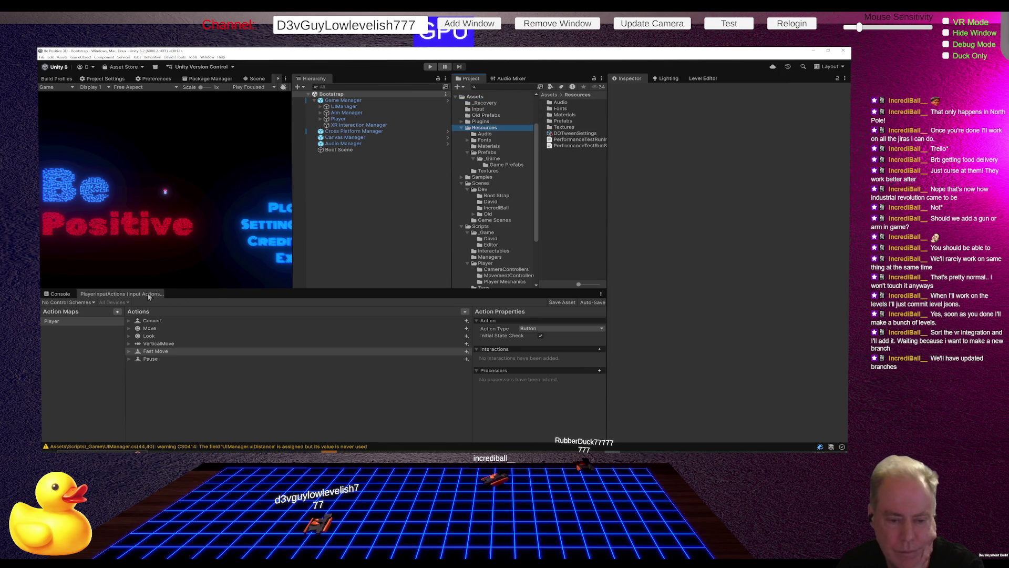
right_click(149, 296)
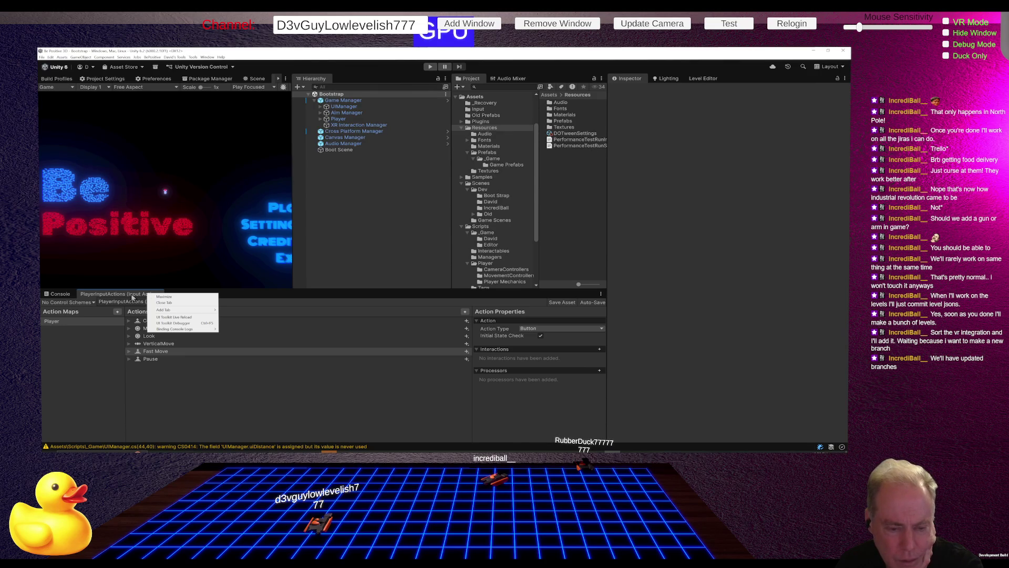
left_click(132, 298)
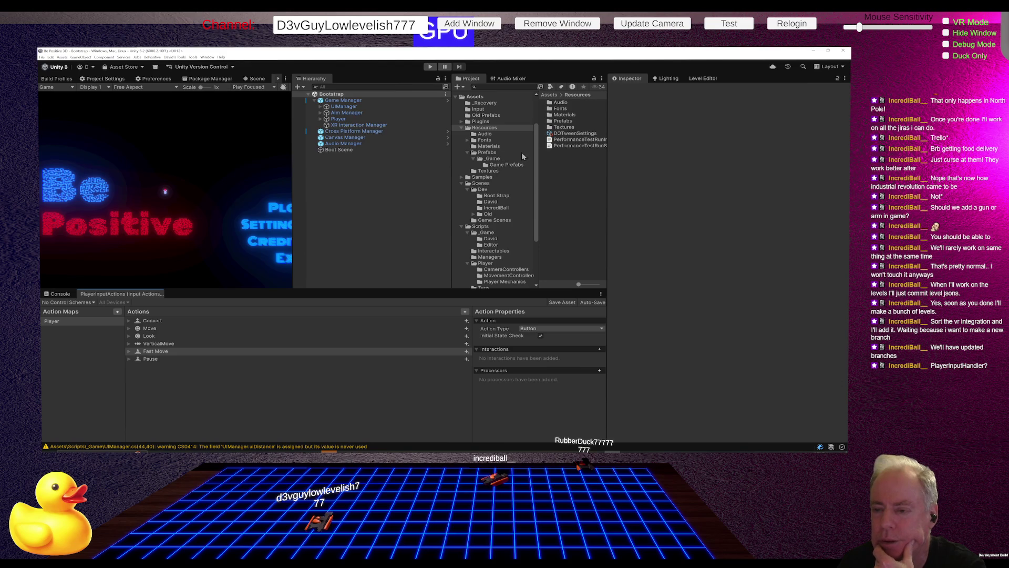
Widen the Project browser and peek inside the InputSystem_Actions and VR Input System Actions assets
left_click(482, 110)
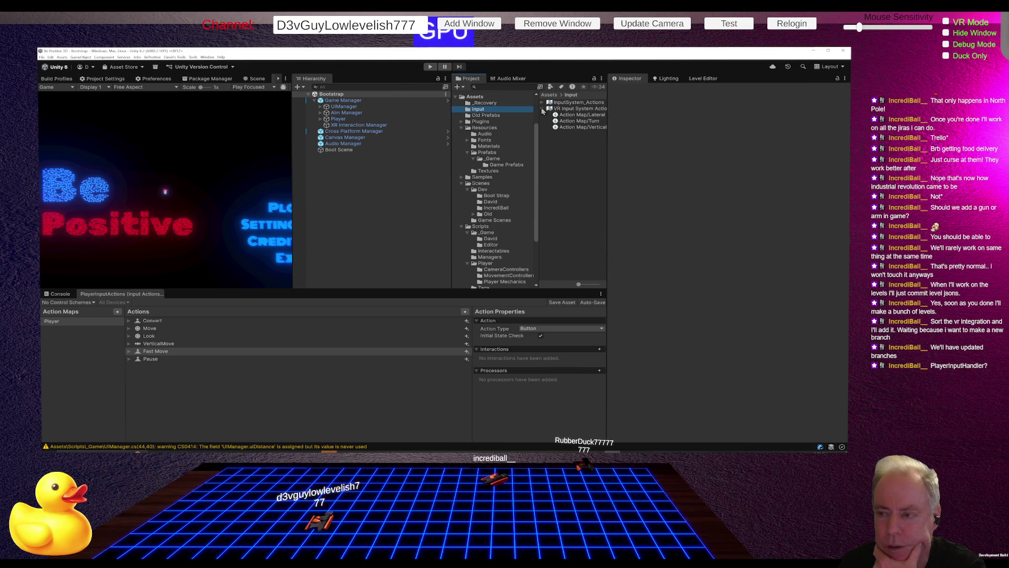
left_click_drag(536, 155, 530, 158)
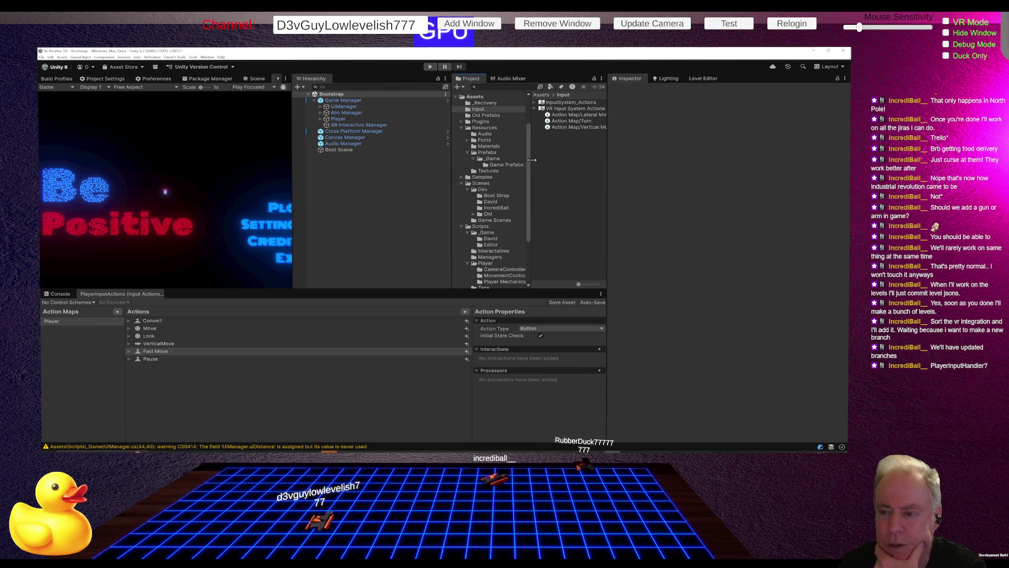
left_click_drag(453, 202, 423, 206)
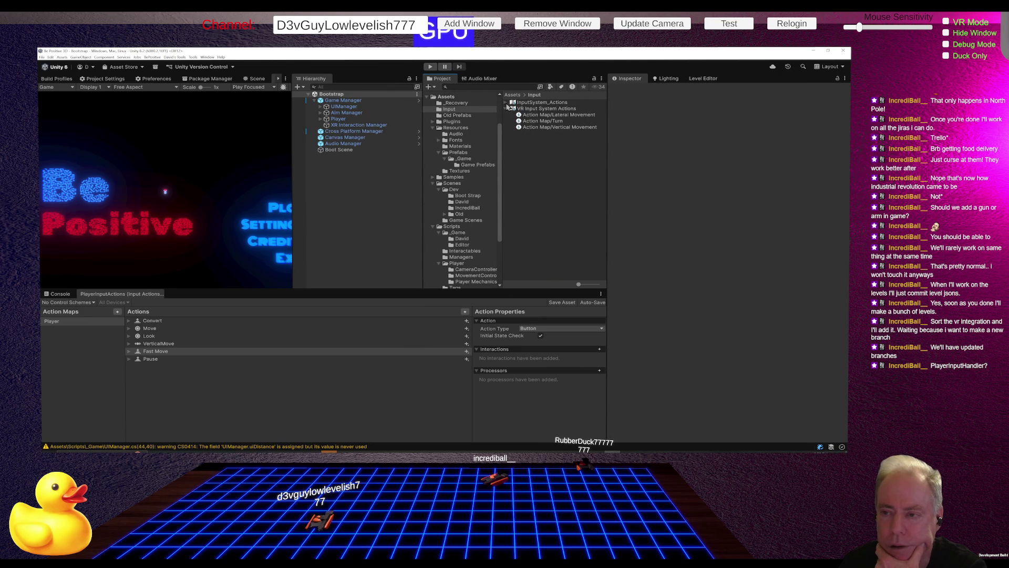
left_click(506, 103)
left_click(506, 104)
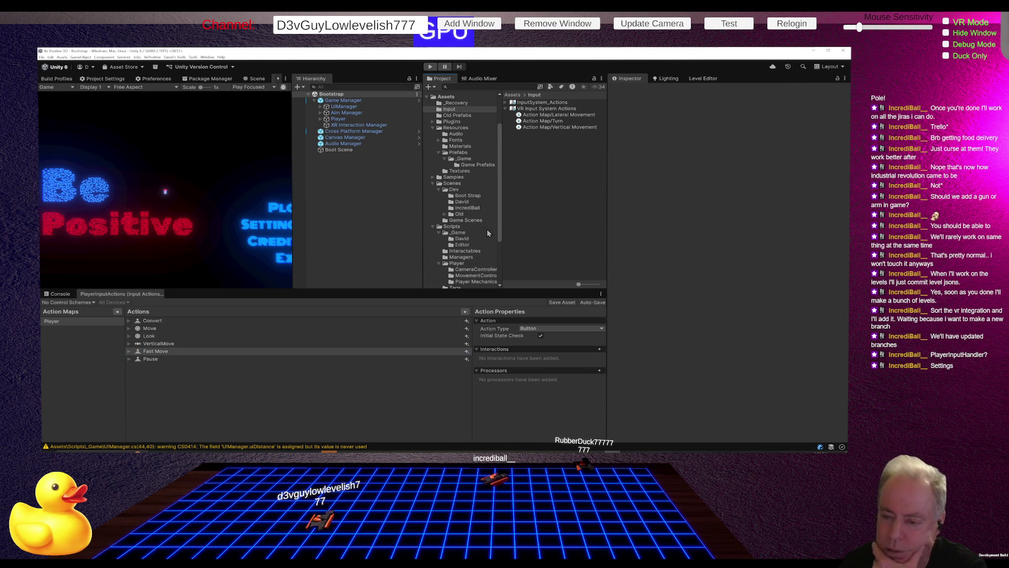
scroll(487, 231, "down", 3)
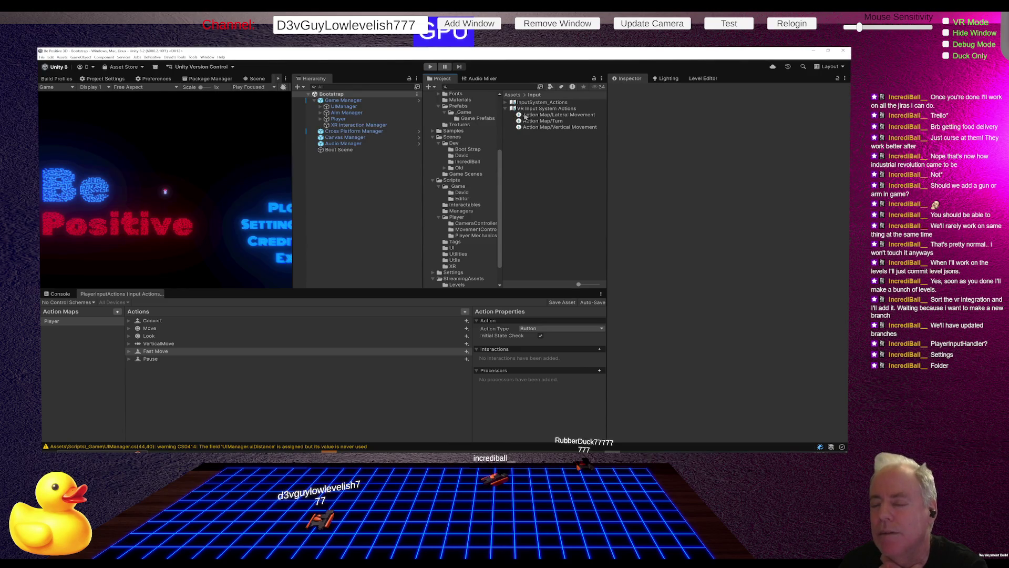
left_click(507, 109)
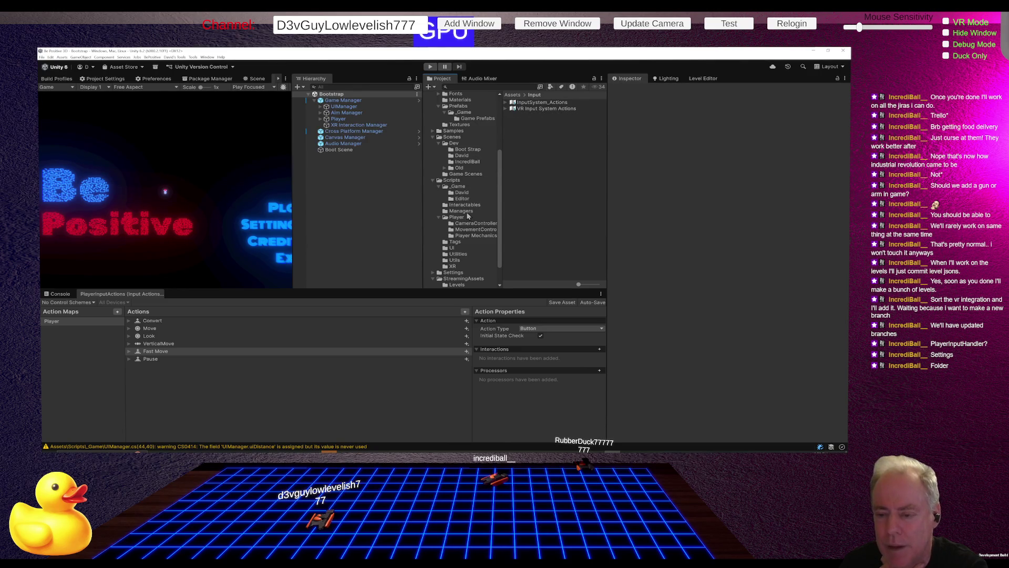
Expand the Settings folder and go to Settings/Input, where PlayerInputActions lives
left_click(433, 273)
scroll(486, 206, "down", 2)
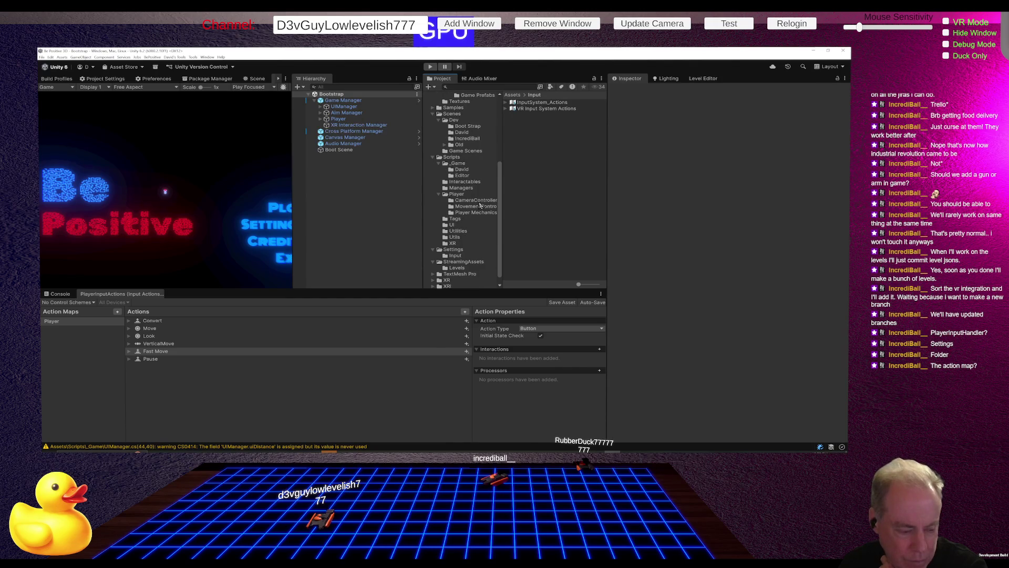
left_click(465, 260)
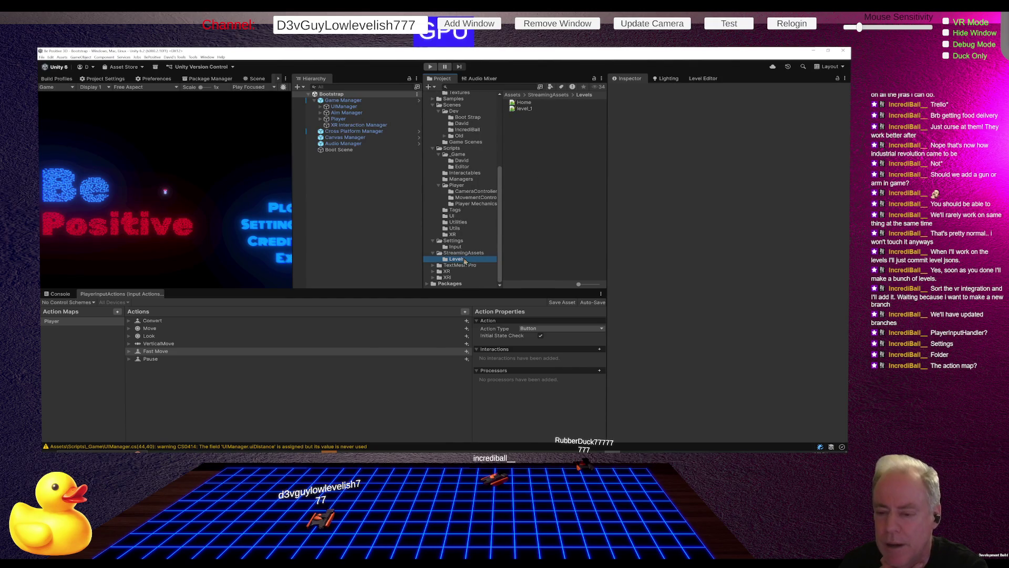
left_click(463, 247)
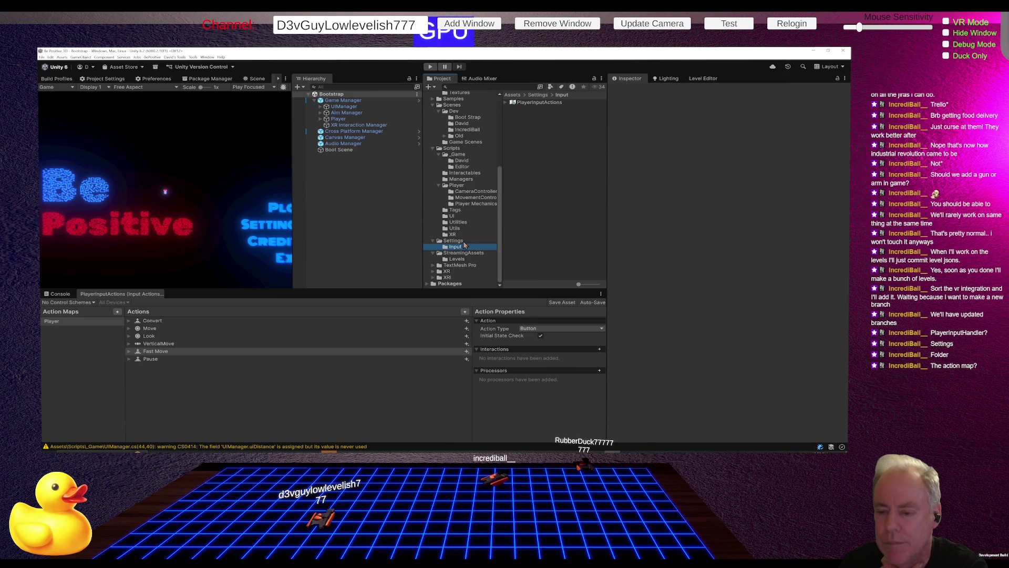
left_click(464, 241)
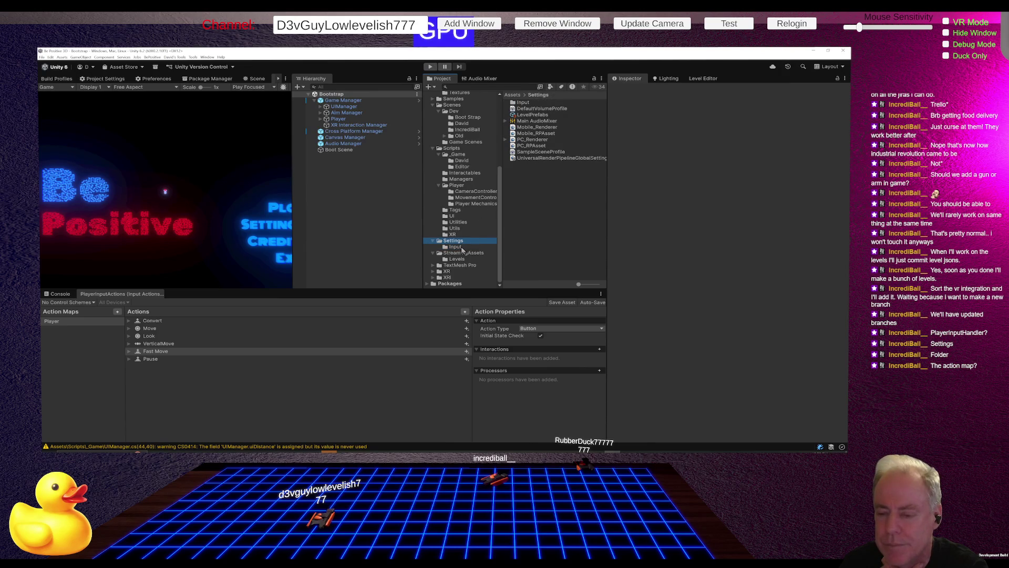
left_click(463, 248)
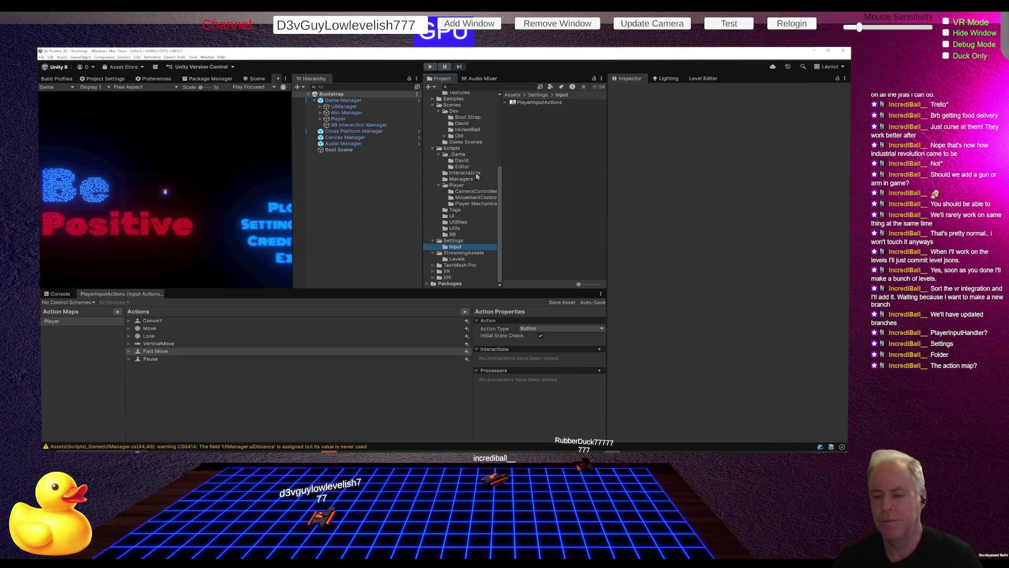
Collapse the Player and Scripts folders and open VR Input System Actions from Assets/Input
left_click(439, 185)
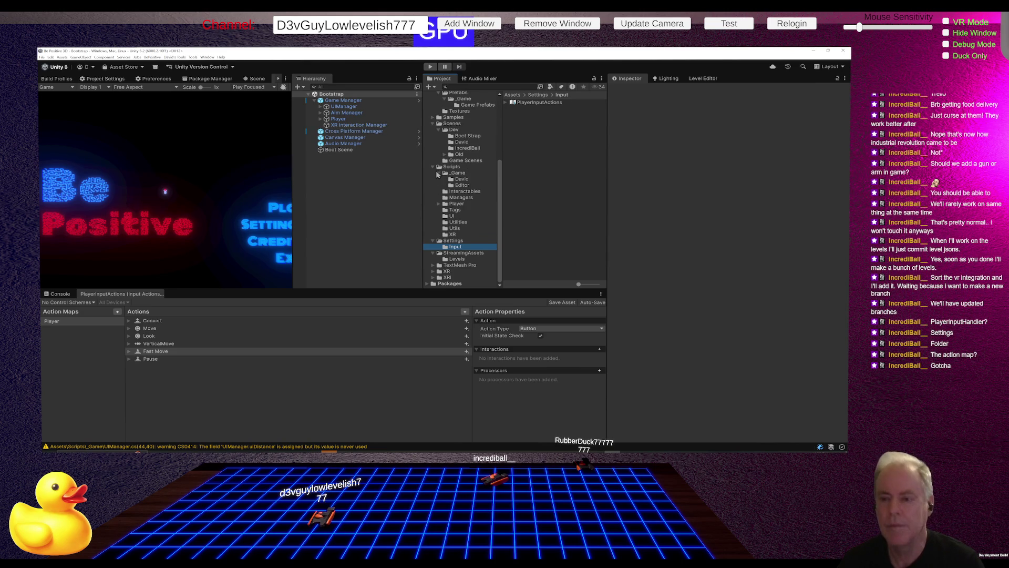
left_click(432, 167)
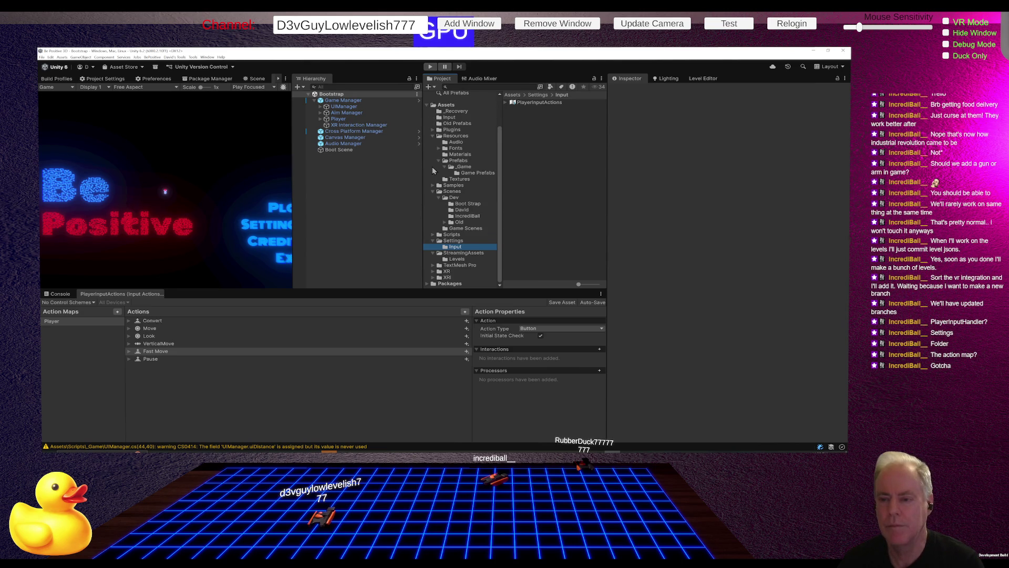
left_click(450, 117)
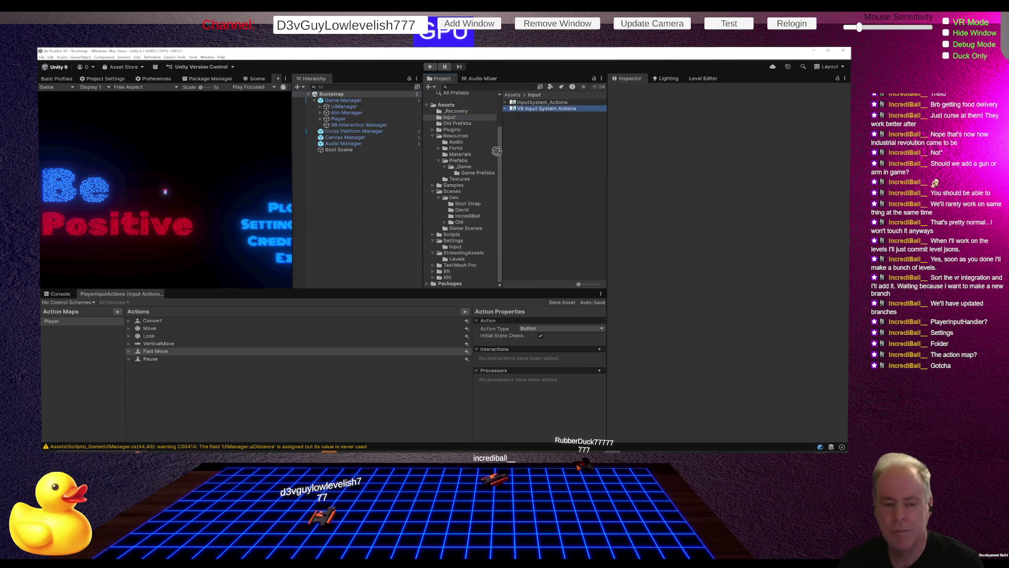
left_click(141, 292)
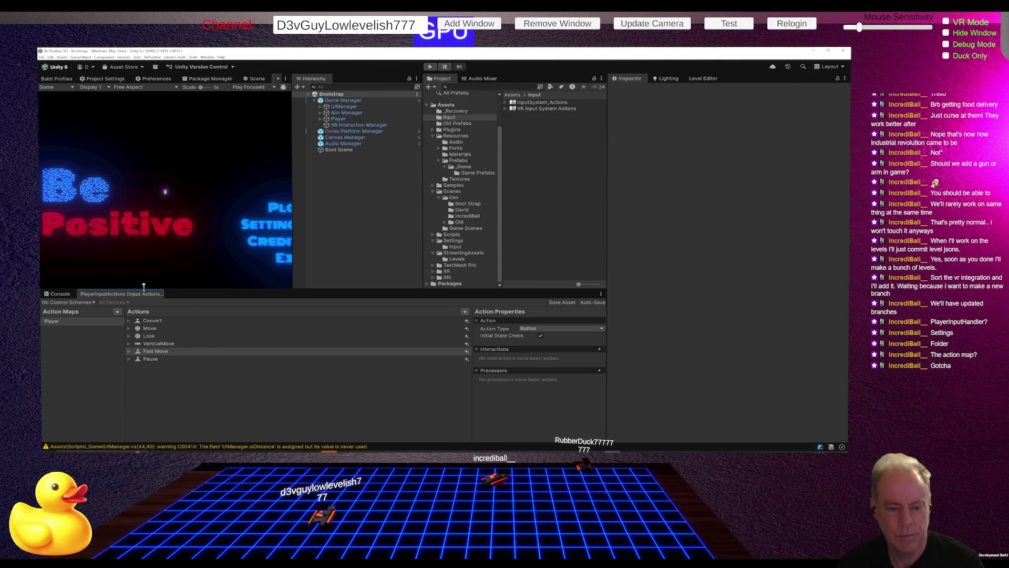
left_click(547, 109)
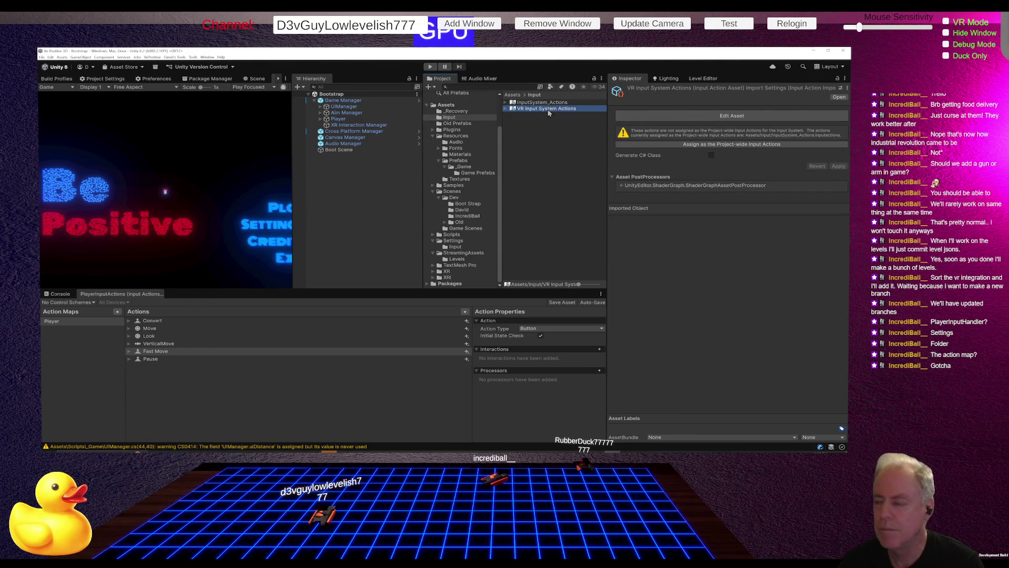
double_click(547, 109)
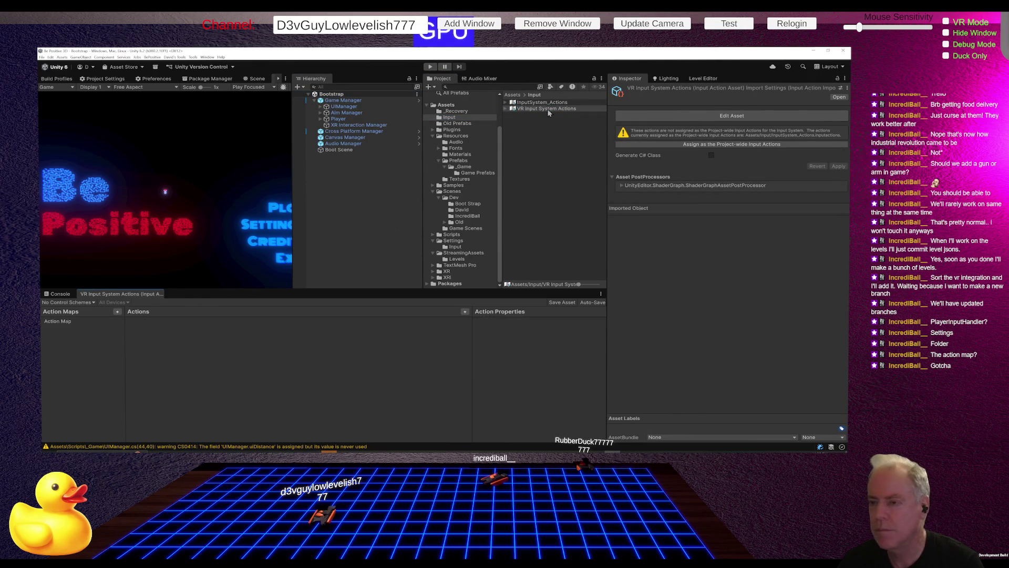
Inspect the VR action map's Lateral Movement, Vertical Movement and Turn actions and bindings
left_click(57, 321)
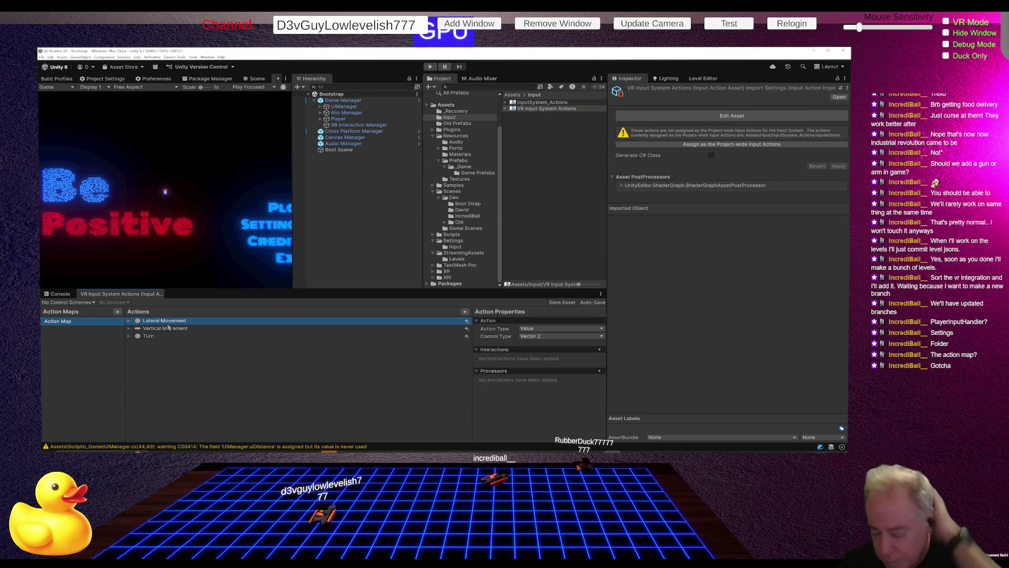
left_click(128, 321)
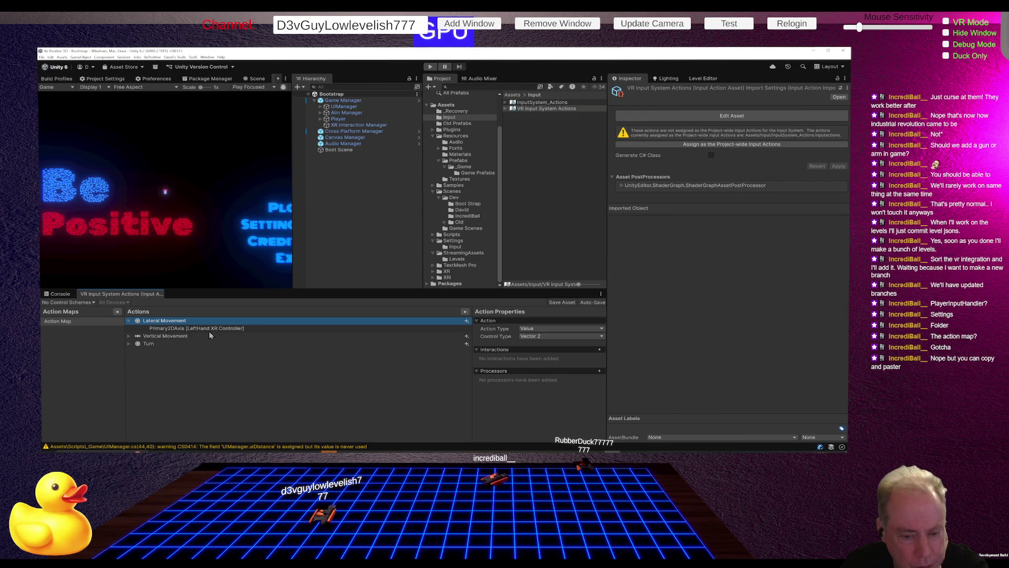
left_click(178, 337)
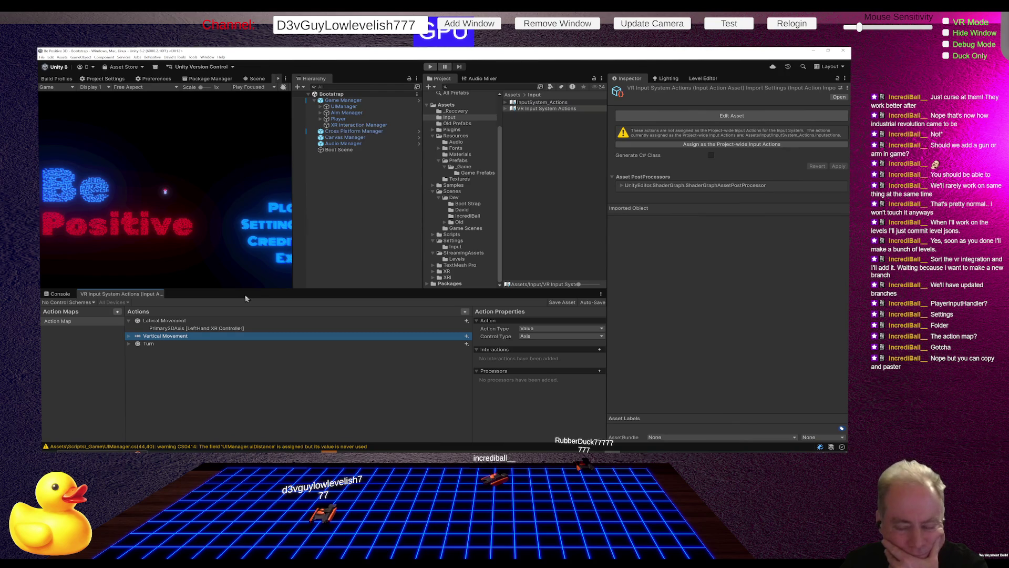
left_click(129, 344)
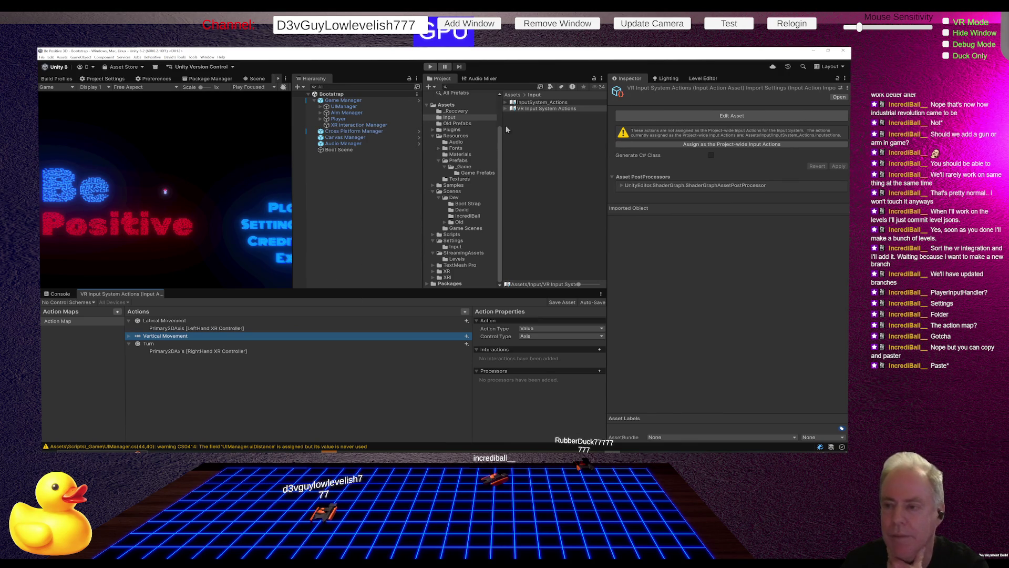
Open the PlayerInputActions asset from Settings/Input in the action editor
left_click(460, 248)
left_click(543, 104)
double_click(543, 103)
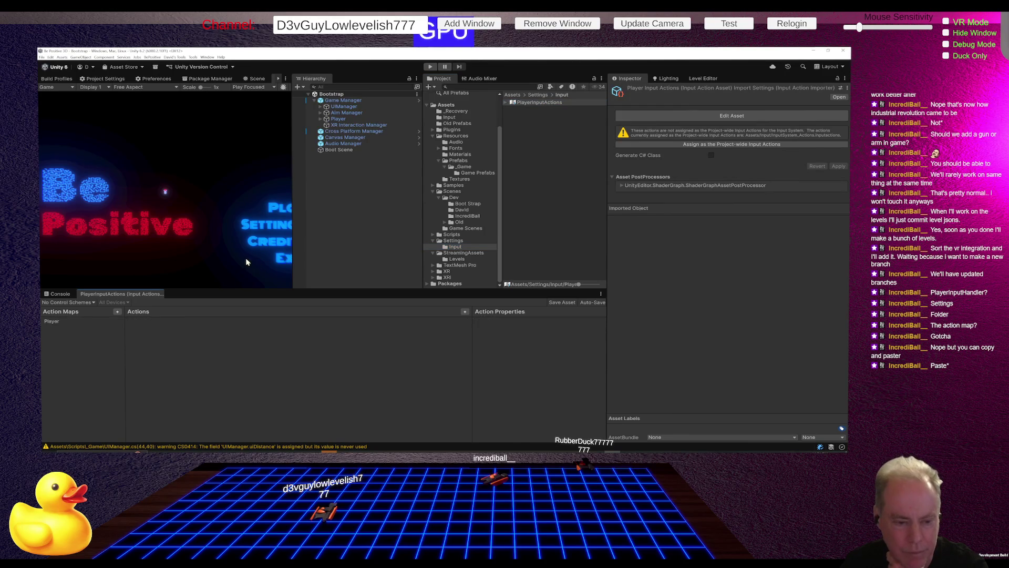
In the Player action map, create actions VR Lateral Movement, VR Vertical Movement and VR Turn
left_click(102, 327)
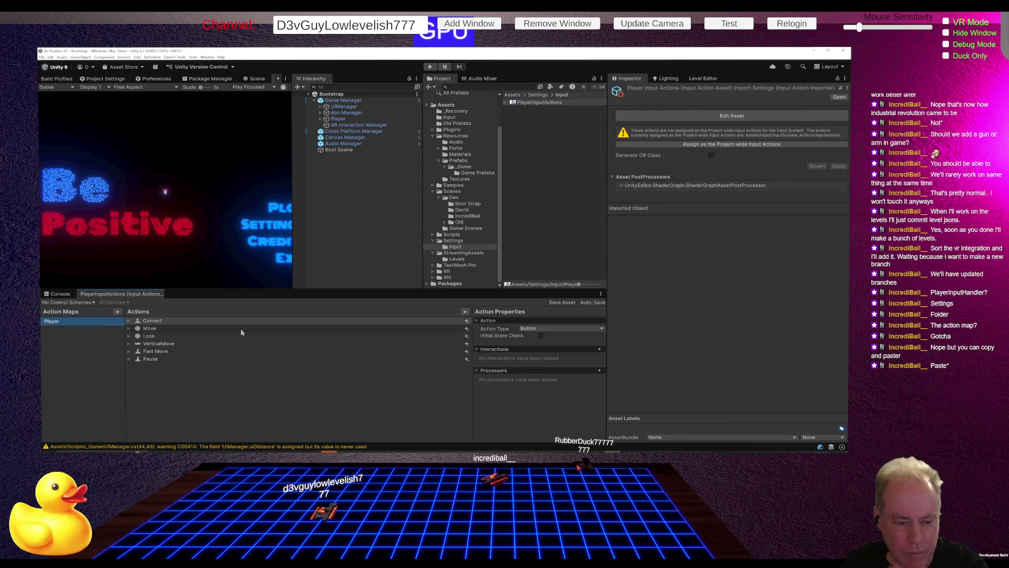
left_click(464, 312)
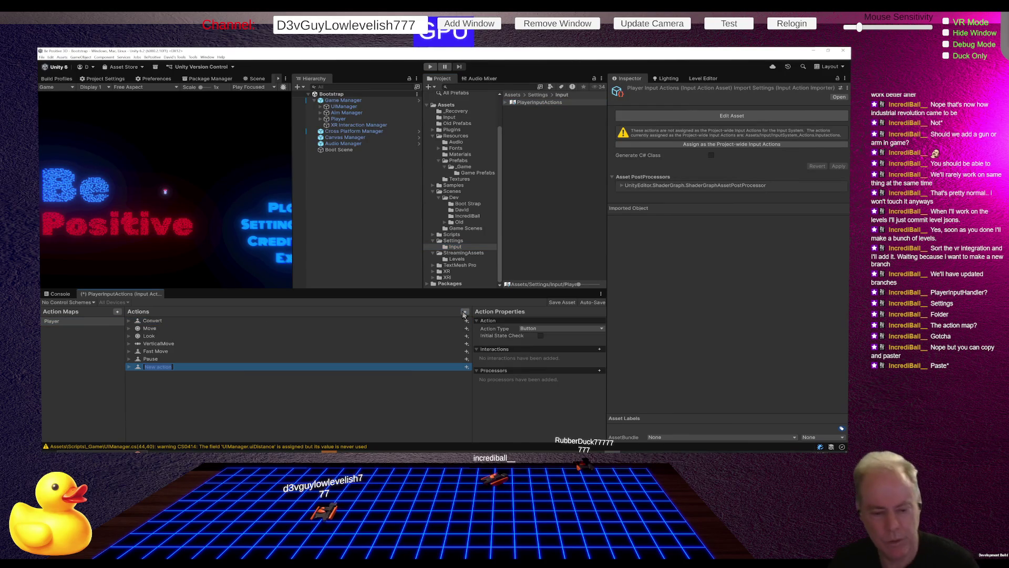
type("VR Lateral Movement")
key("Return")
left_click(465, 311)
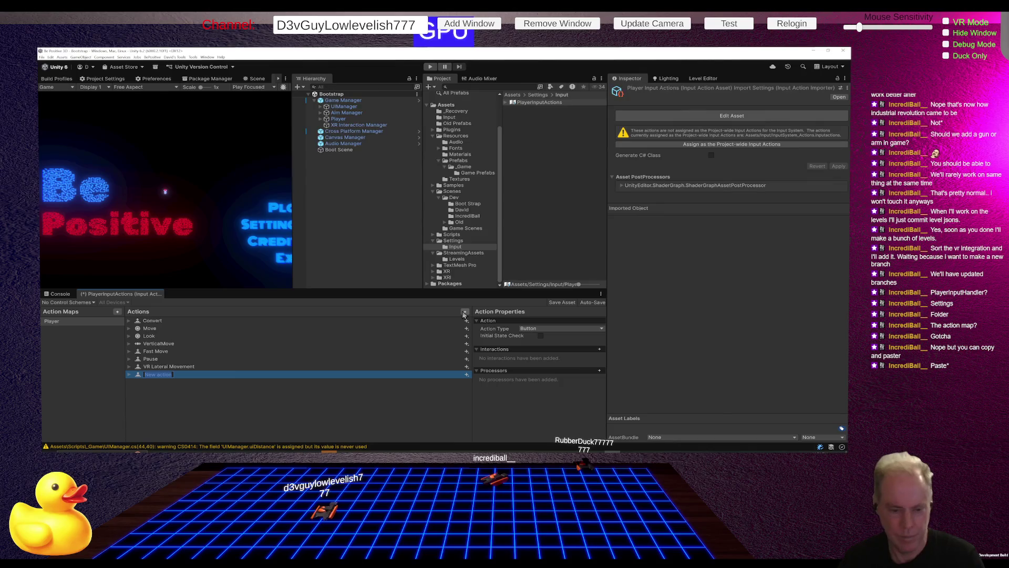
type("VR Vertical")
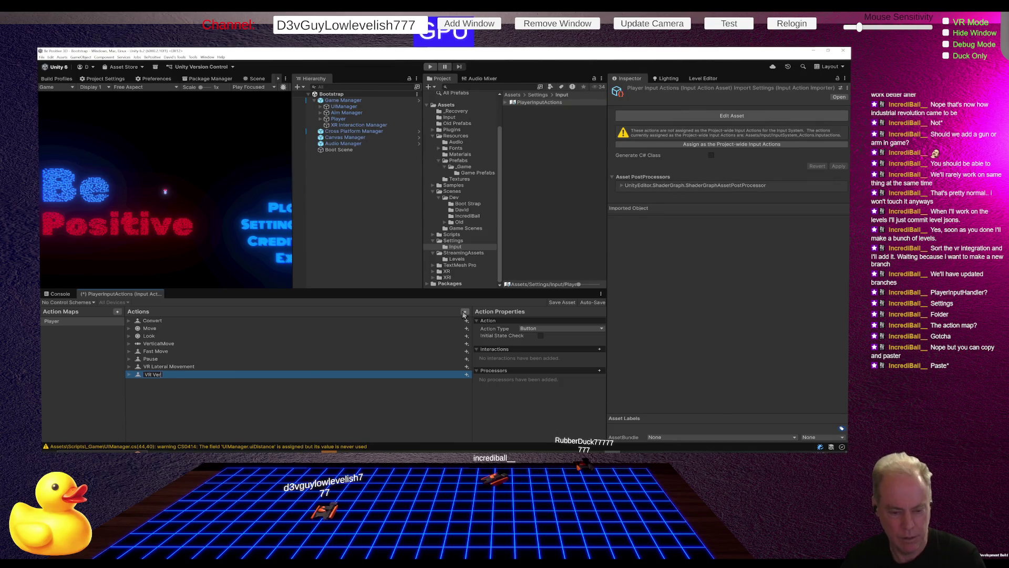
type(" Movem")
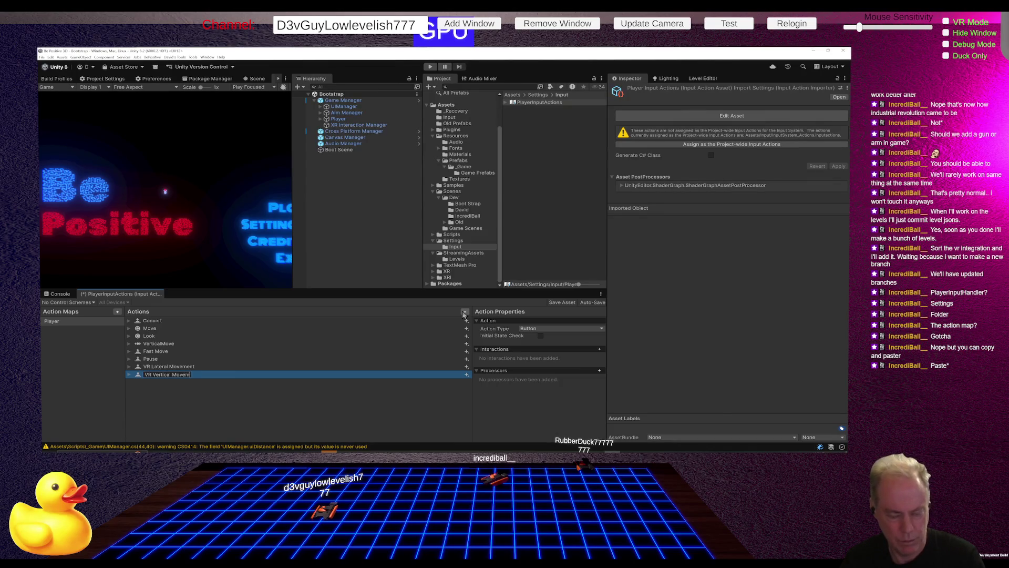
key("Return")
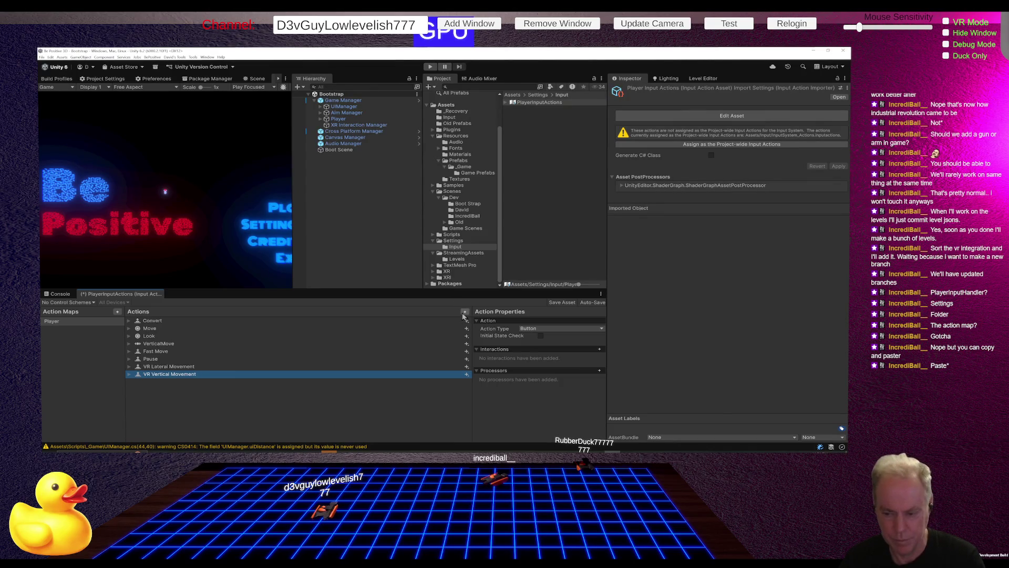
left_click(464, 313)
type("VR")
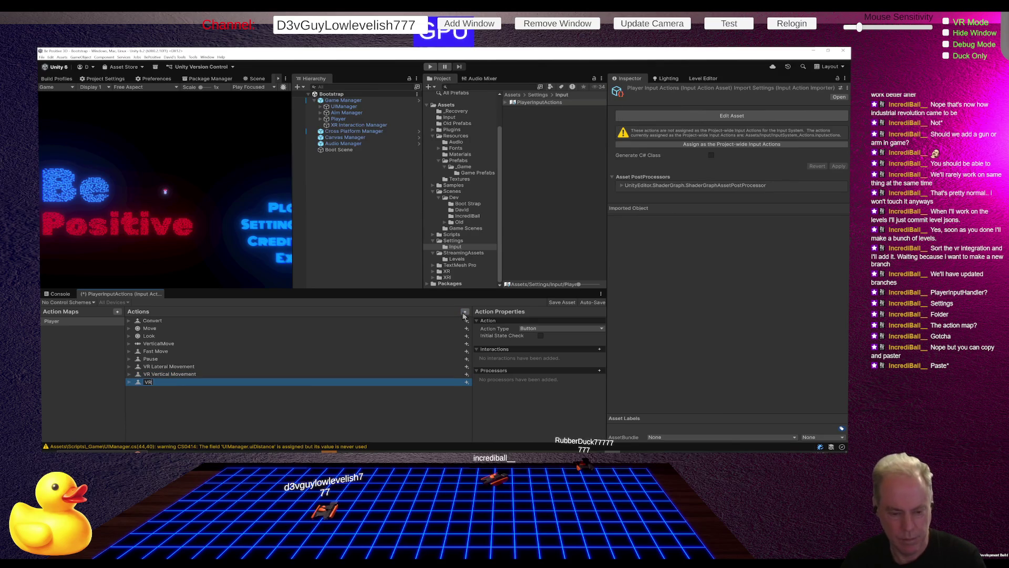
type(" Snap")
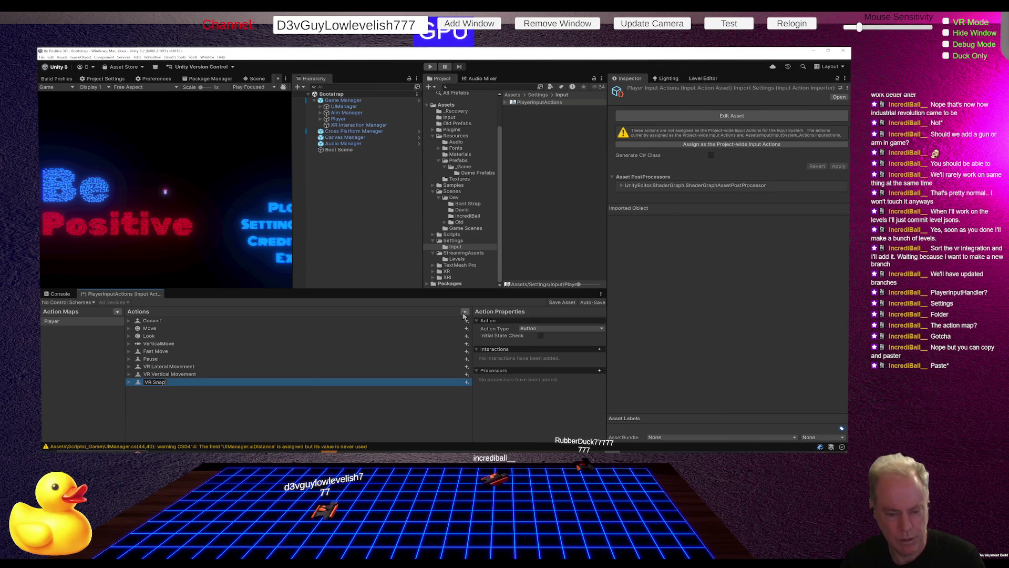
key("BackSpace")
key("BackSpace")
key("BackSpace")
type("Turn")
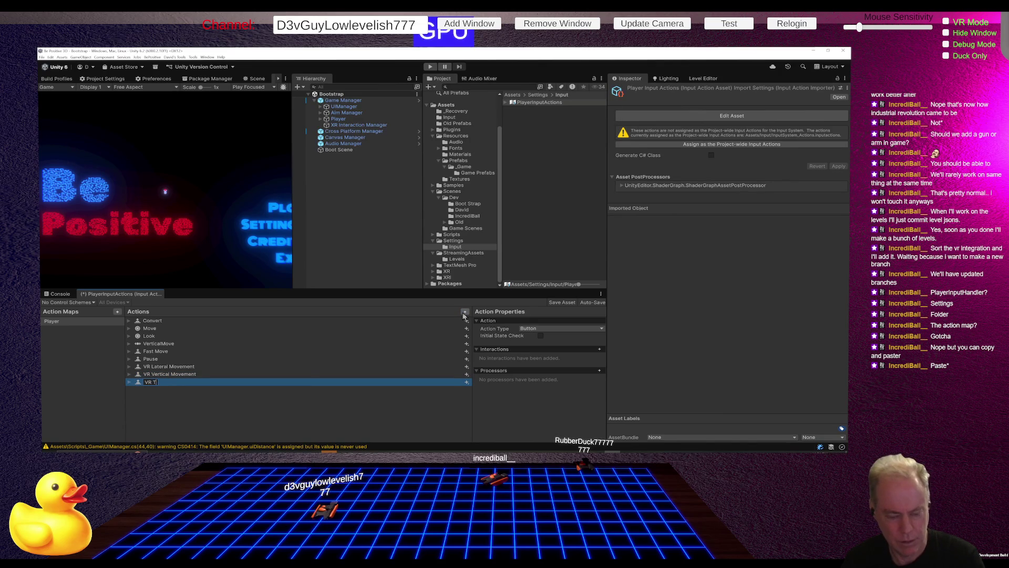
key("Return")
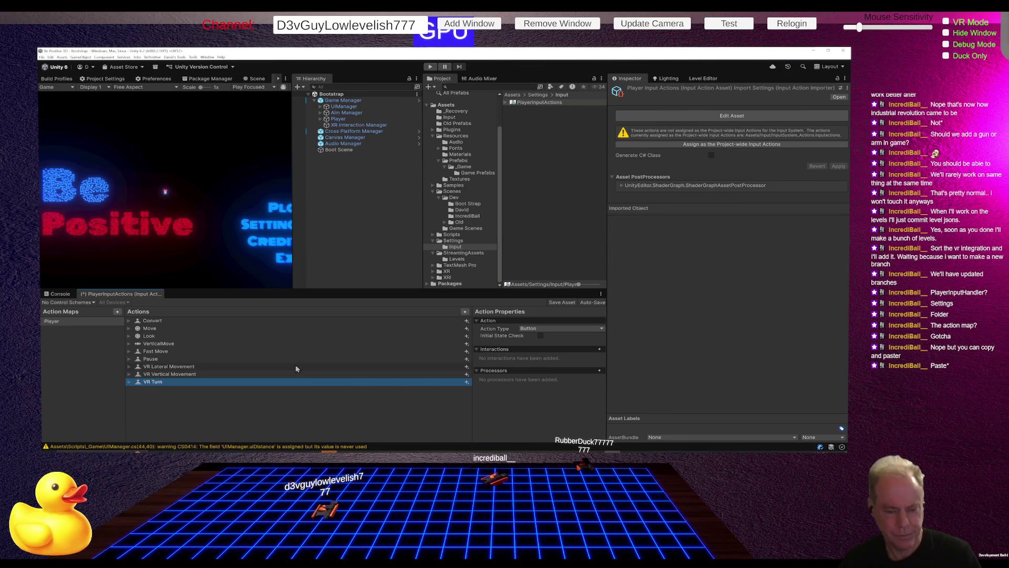
Set VR Lateral Movement's Action Type to Value and Control Type to Vector 2
left_click(186, 368)
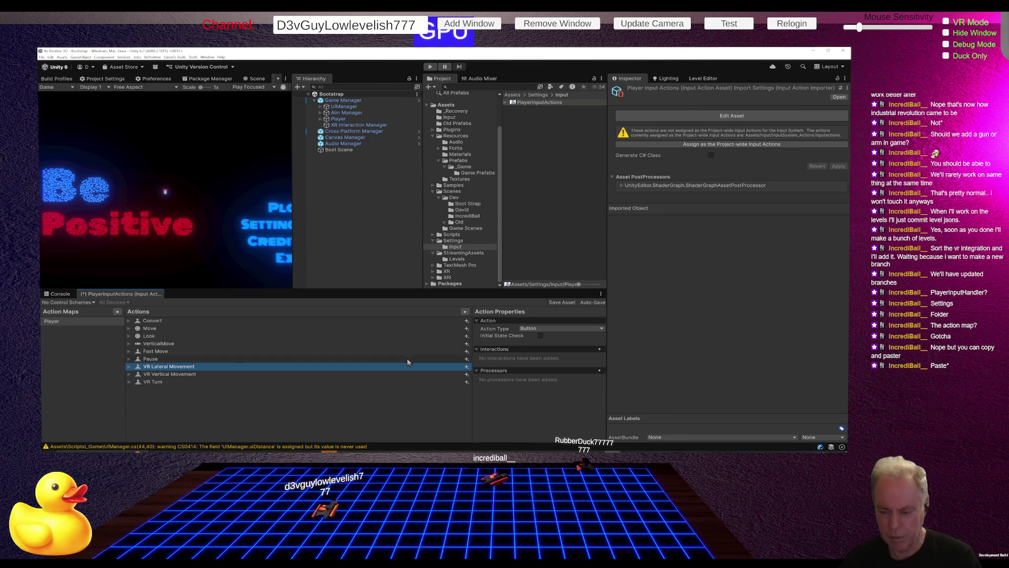
left_click(539, 330)
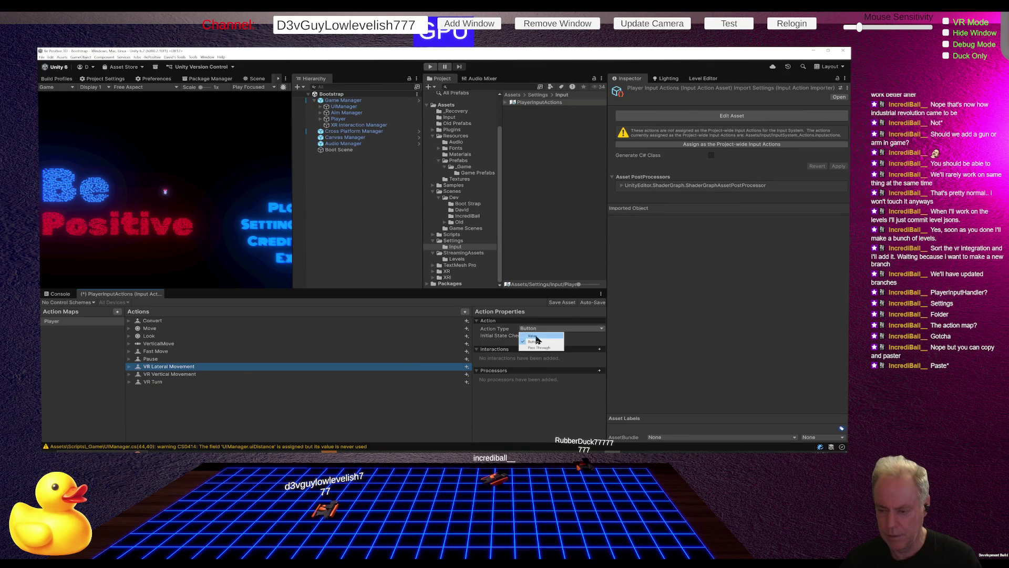
left_click(539, 340)
left_click(556, 338)
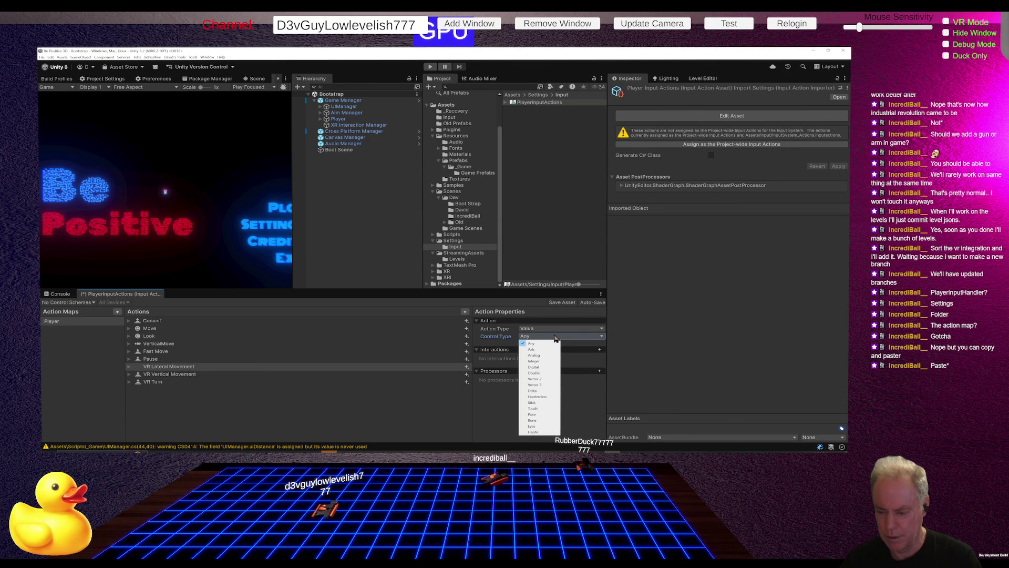
left_click(536, 378)
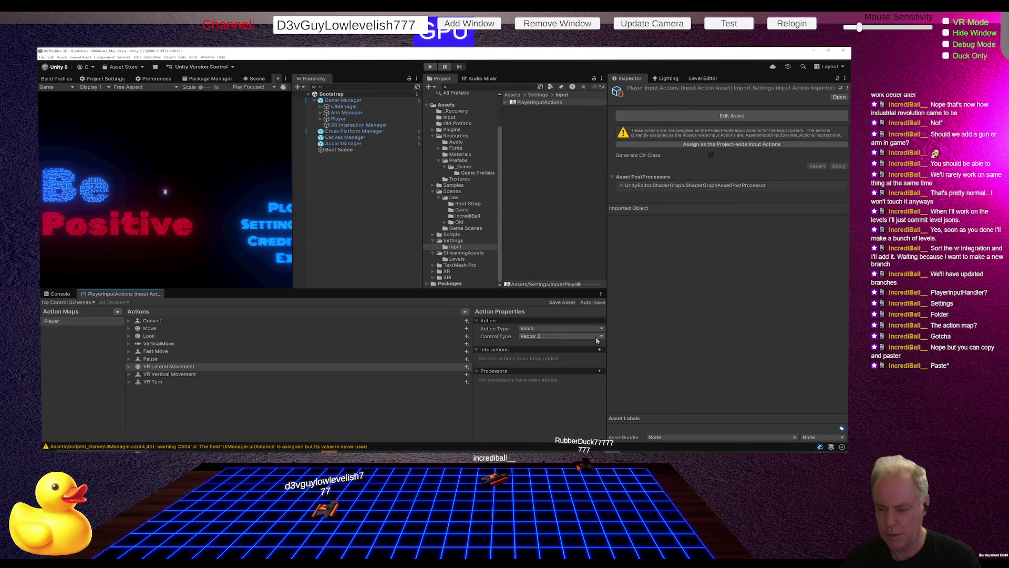
Bind VR Lateral Movement to XR Controller LeftHand Primary2DAxis
left_click(132, 367)
key("Right")
key("Down")
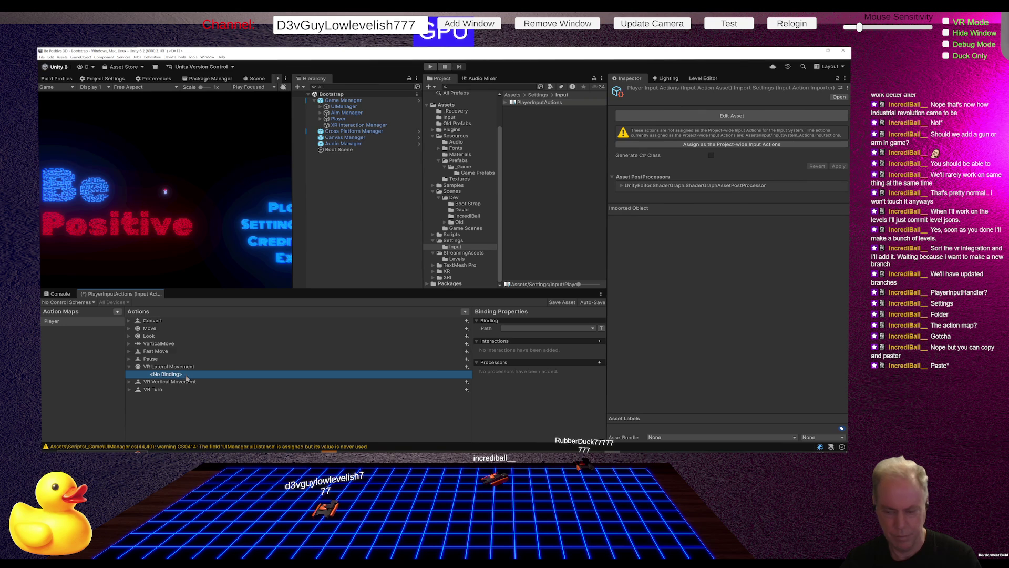
left_click(547, 328)
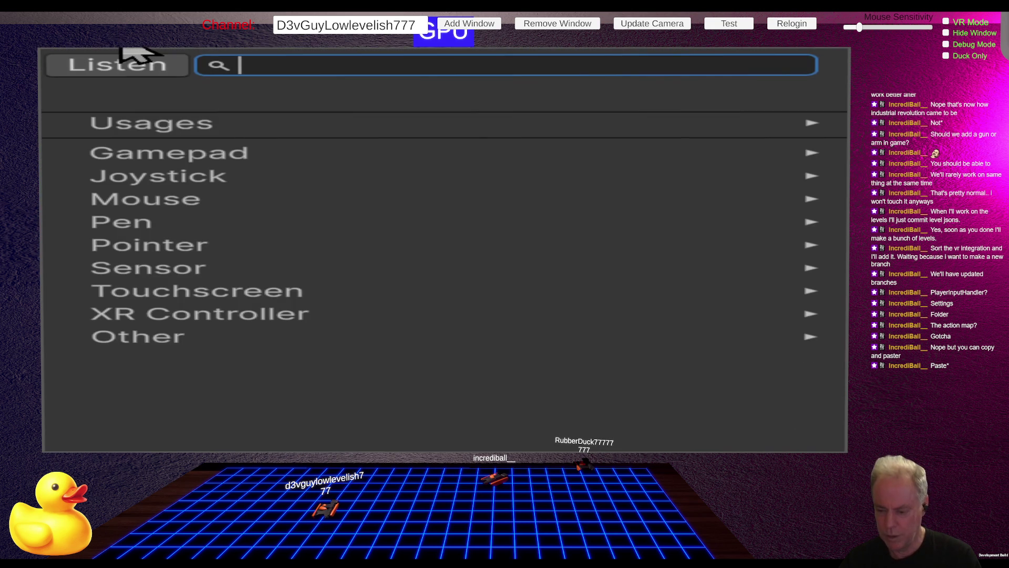
left_click(243, 315)
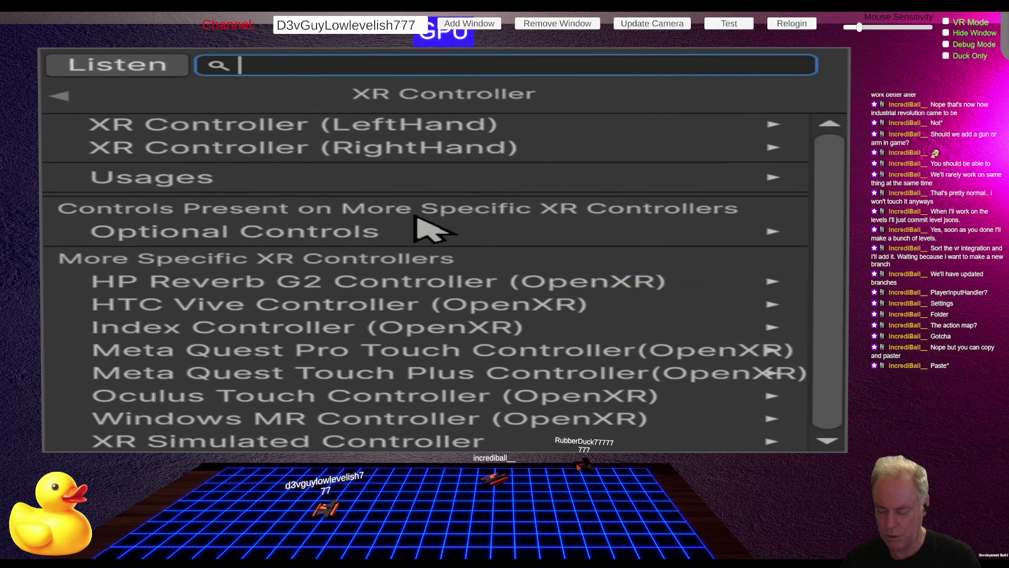
left_click(416, 127)
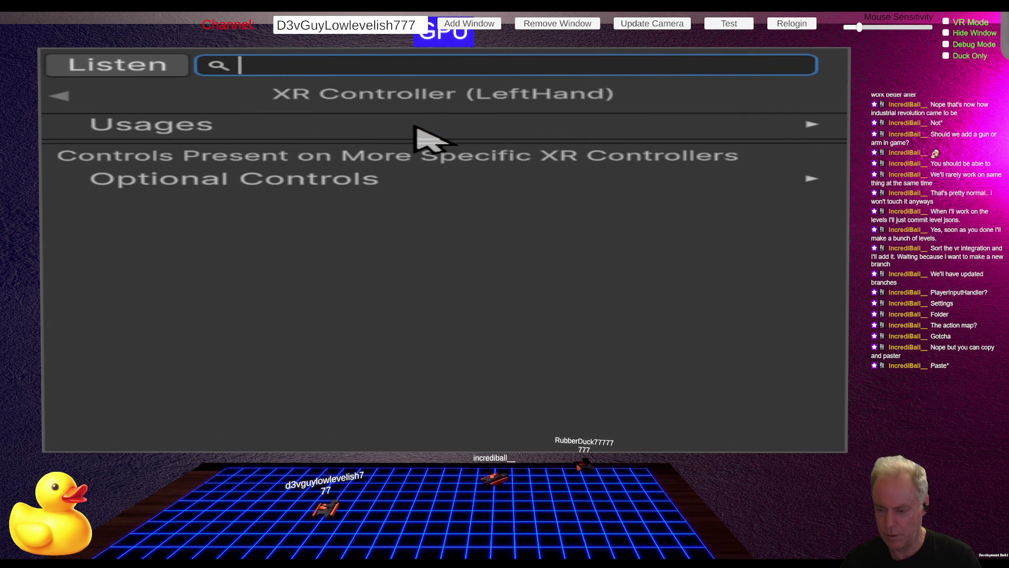
left_click(318, 126)
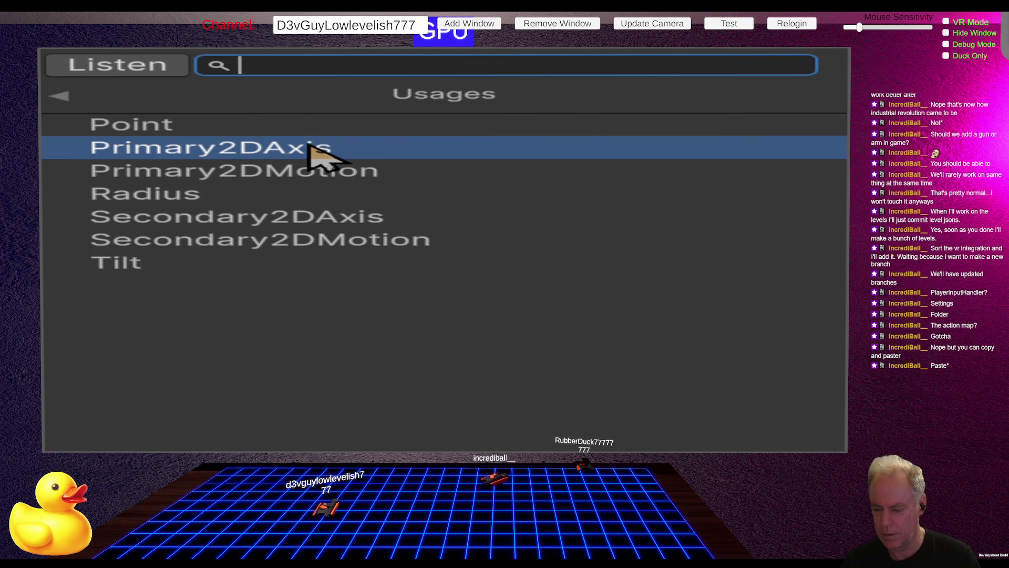
left_click(315, 151)
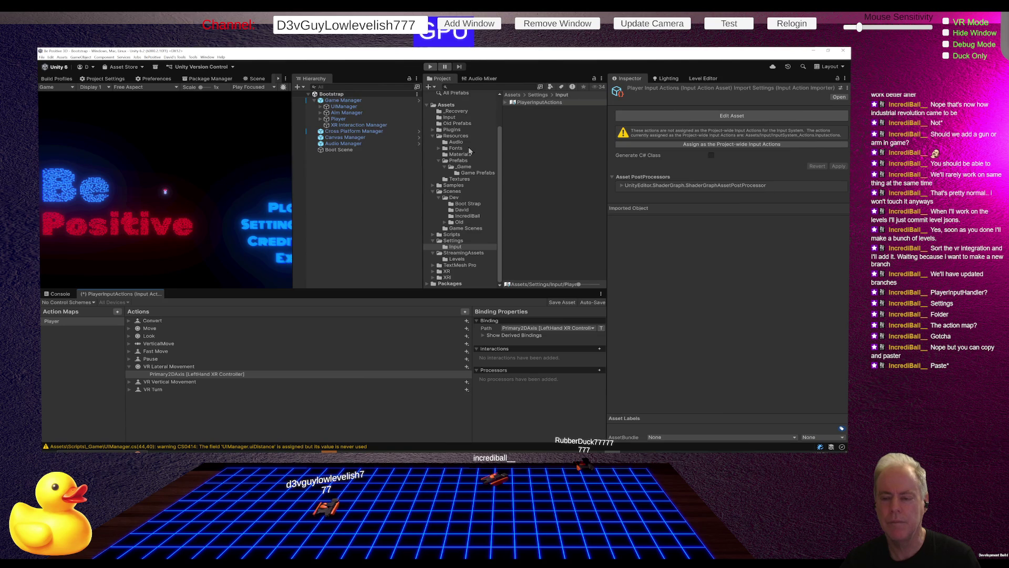
Open VR Input System Actions from Assets/Input, saving the PlayerInputActions changes
left_click(450, 117)
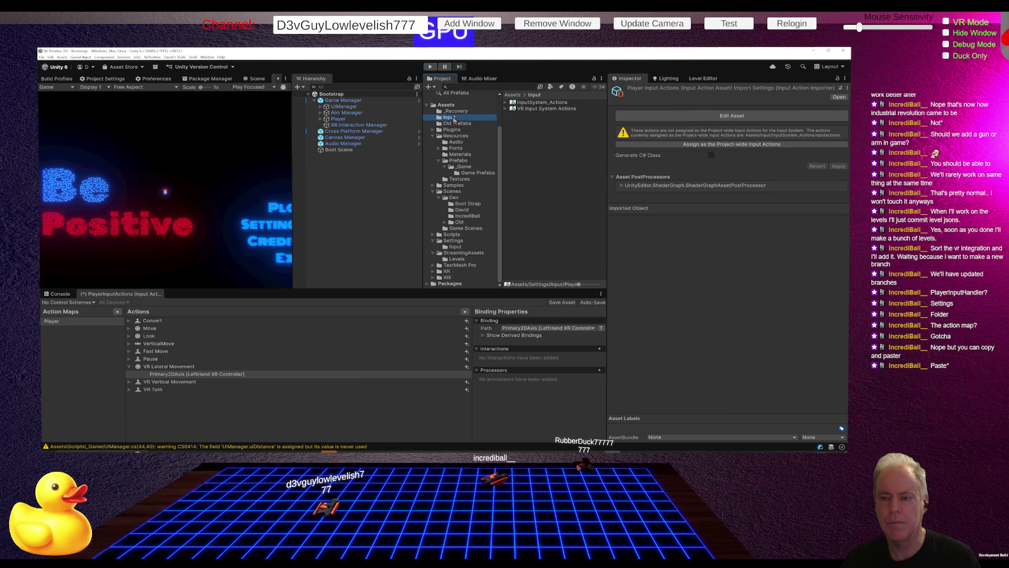
double_click(543, 109)
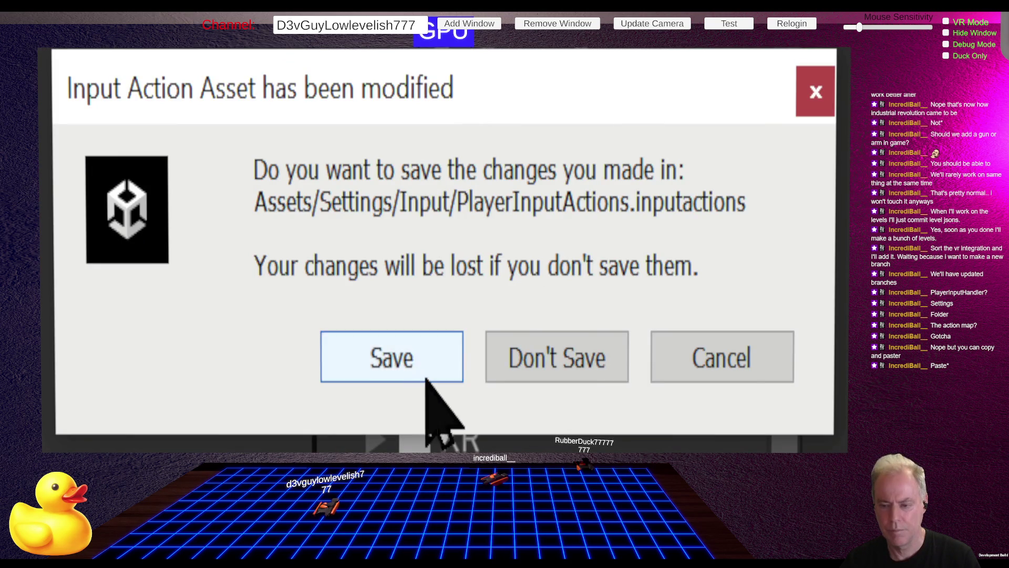
left_click(431, 374)
Review the VR asset's action map, then return to the Settings/Input folder
left_click(96, 322)
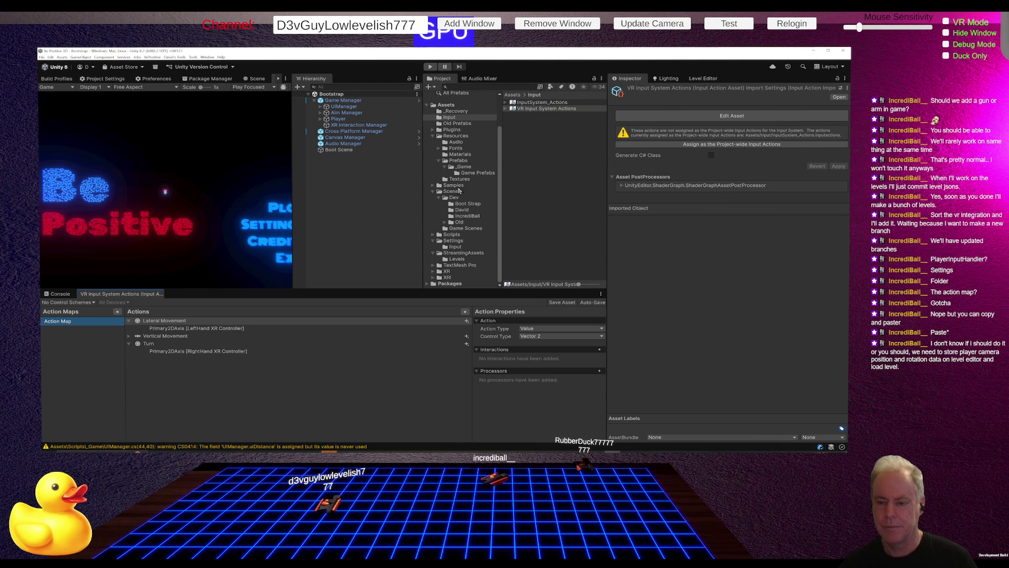
left_click(453, 240)
left_click(455, 247)
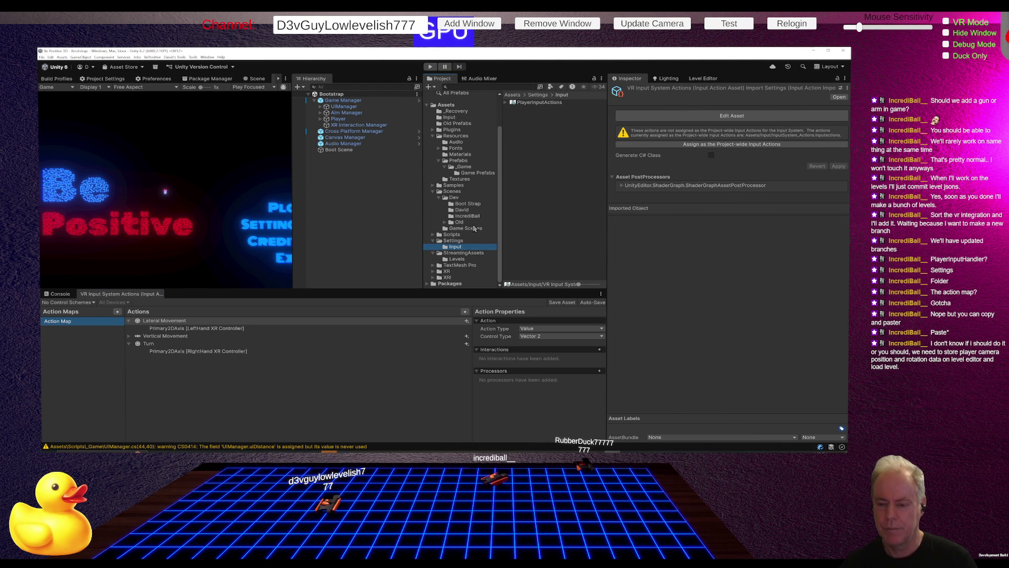
Reopen PlayerInputActions and show the Player map's actions
double_click(541, 103)
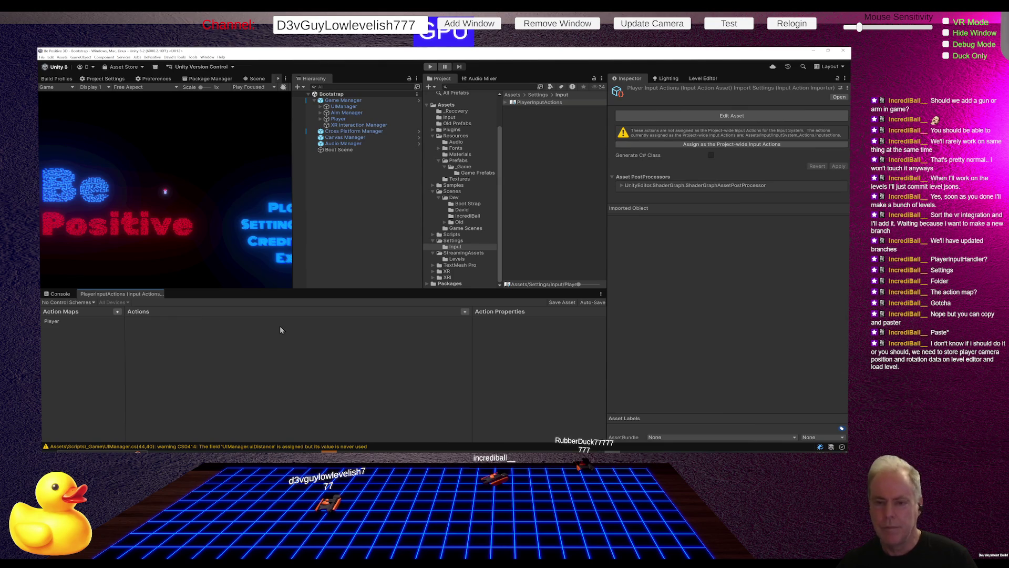
left_click(83, 321)
left_click(138, 321)
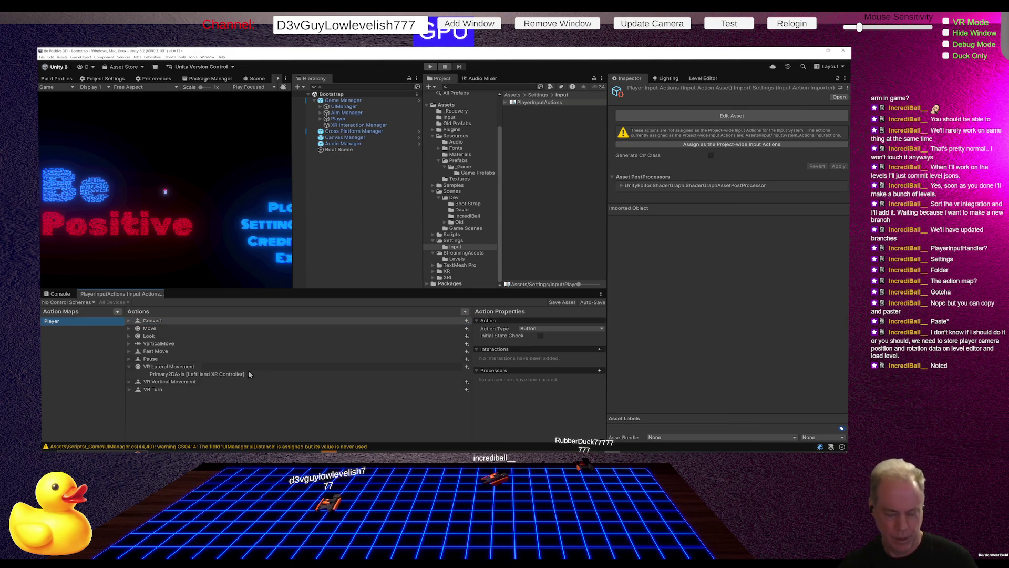
Make VR Vertical Movement a Value action with Axis control type and select its empty binding
left_click(178, 383)
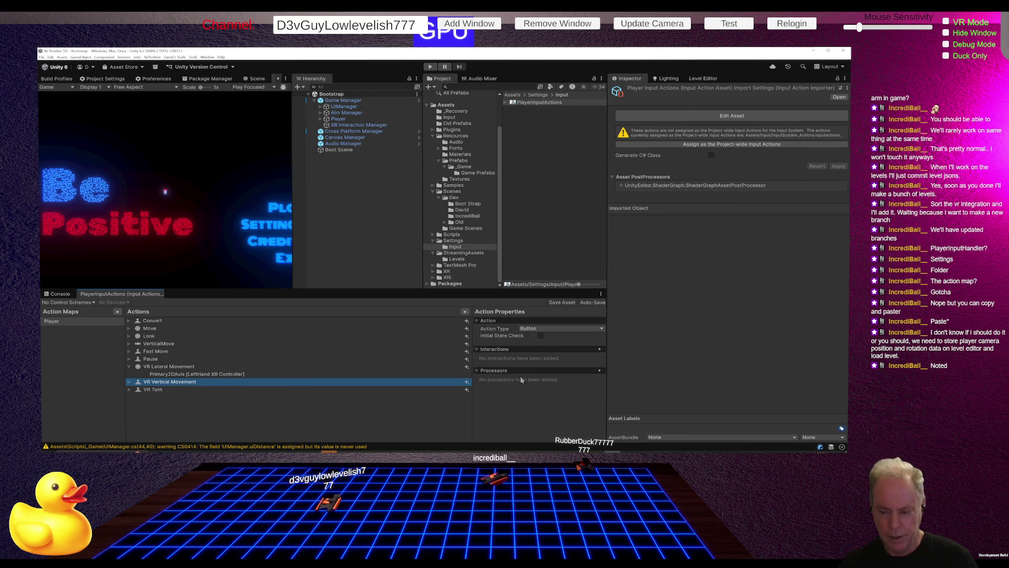
left_click(552, 329)
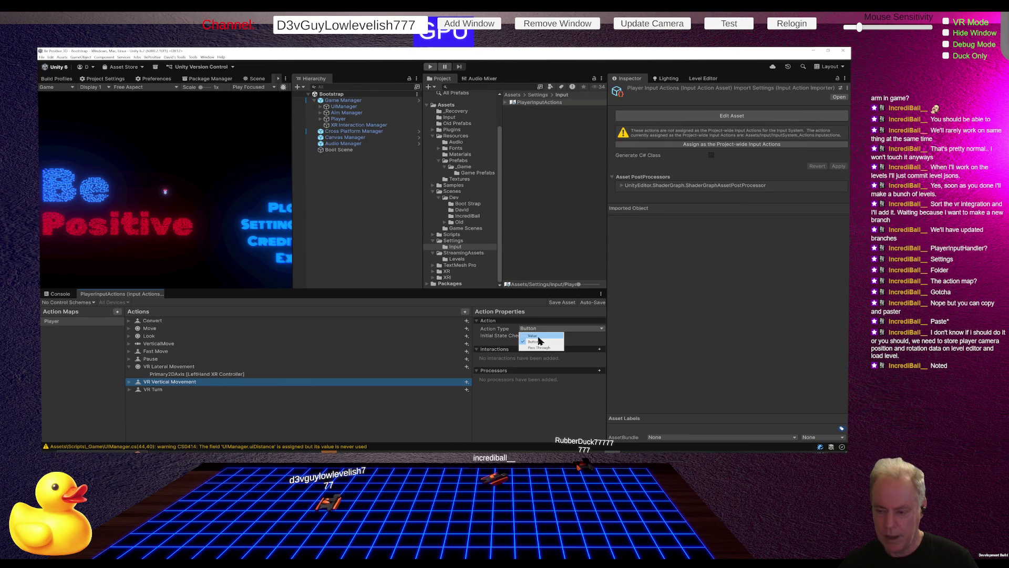
left_click(537, 338)
left_click(542, 336)
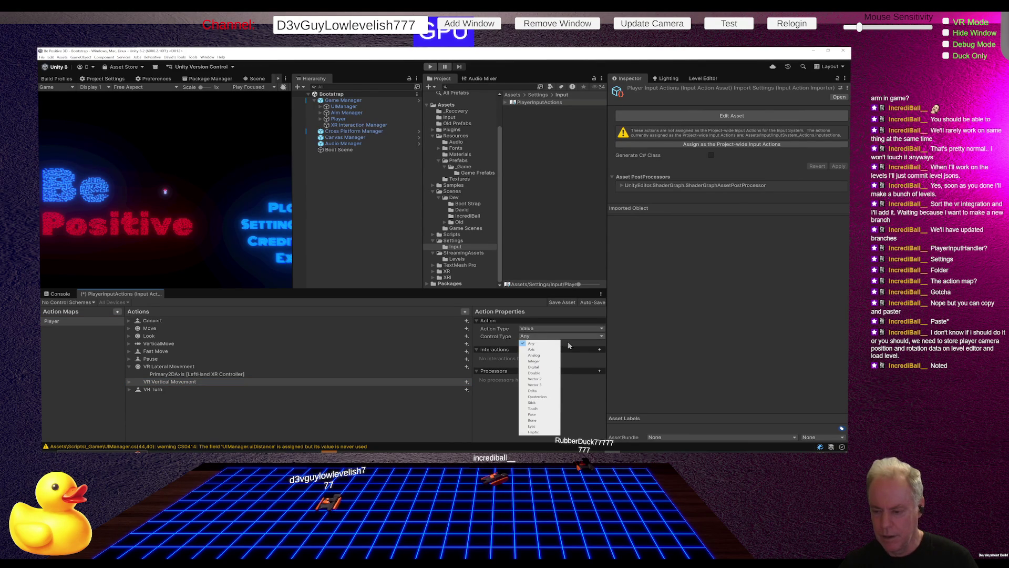
left_click(535, 350)
left_click(164, 382)
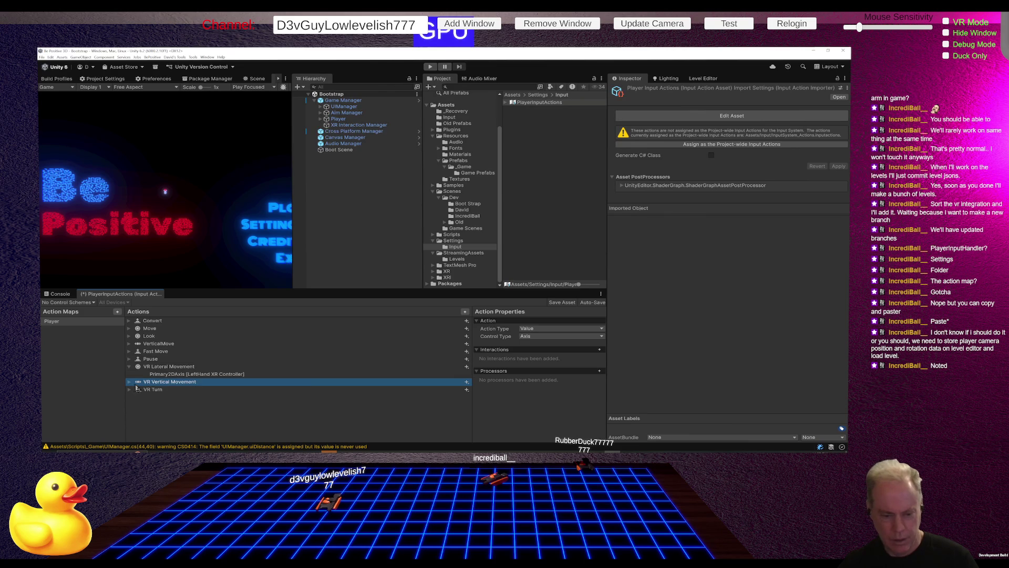
left_click(129, 383)
left_click(172, 390)
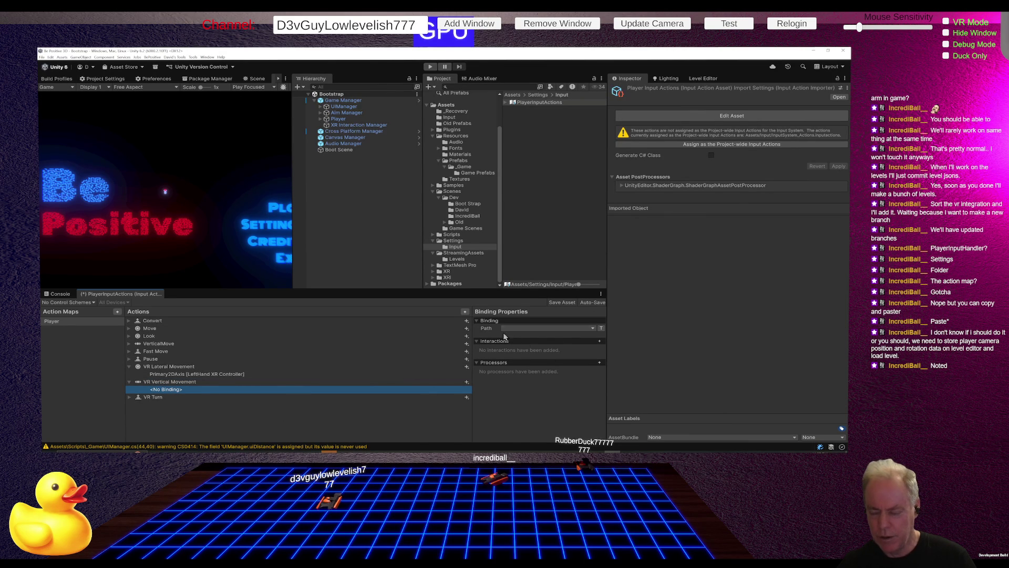
Add a positive/negative 1D Axis composite to VR Vertical Movement, delete its empty binding, and select VR Turn
left_click(467, 383)
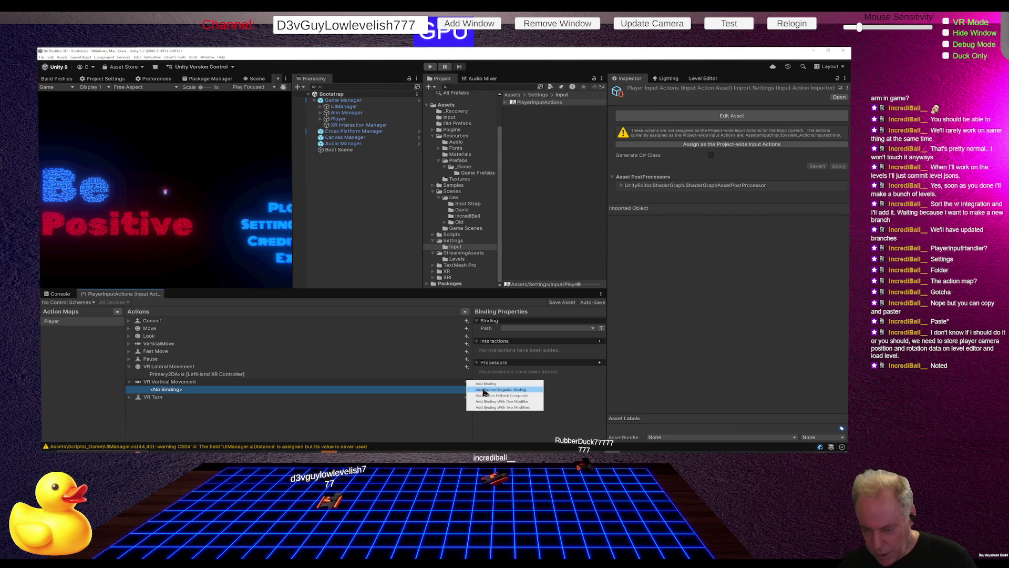
left_click(484, 390)
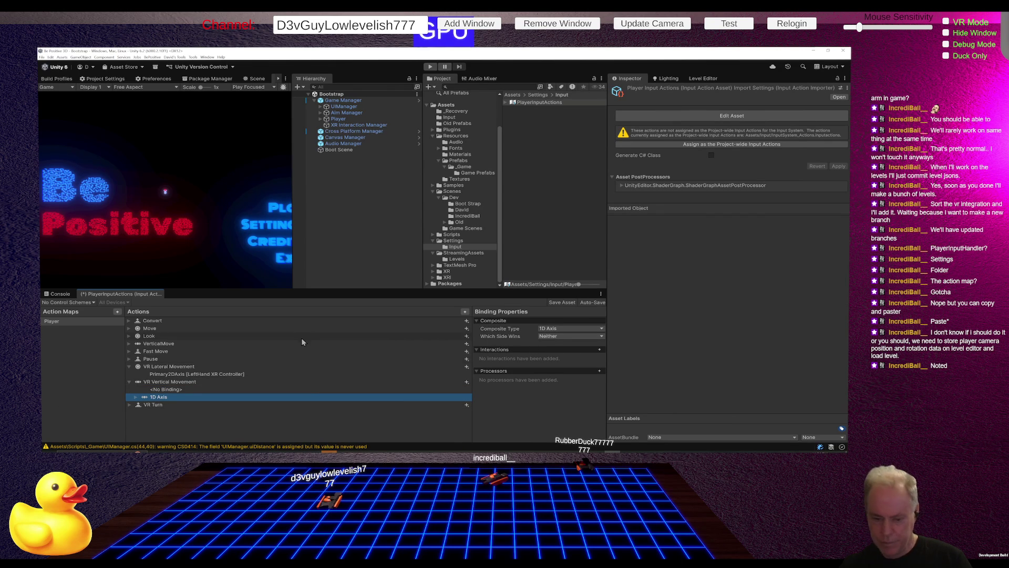
right_click(178, 389)
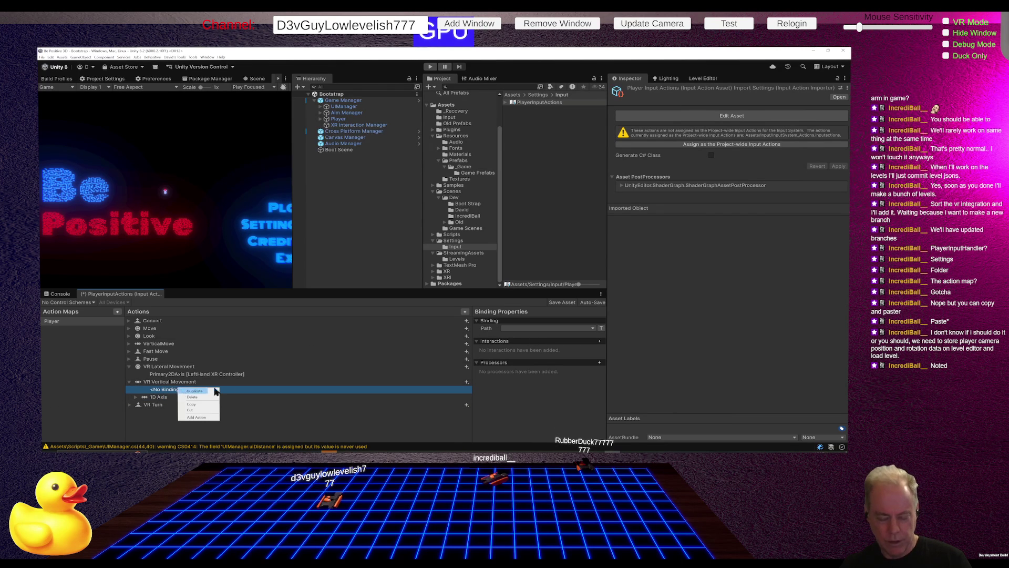
left_click(192, 397)
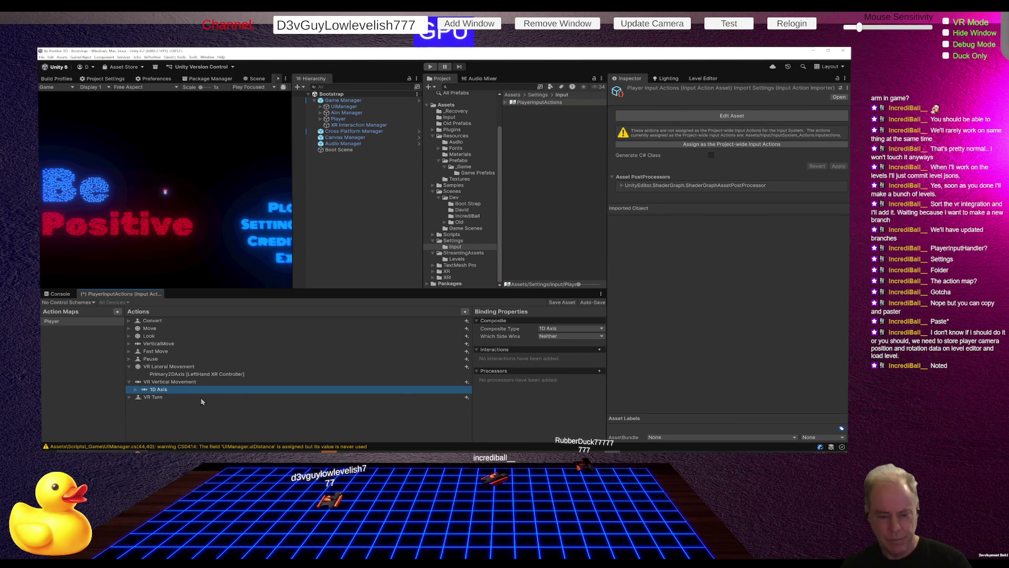
left_click(129, 399)
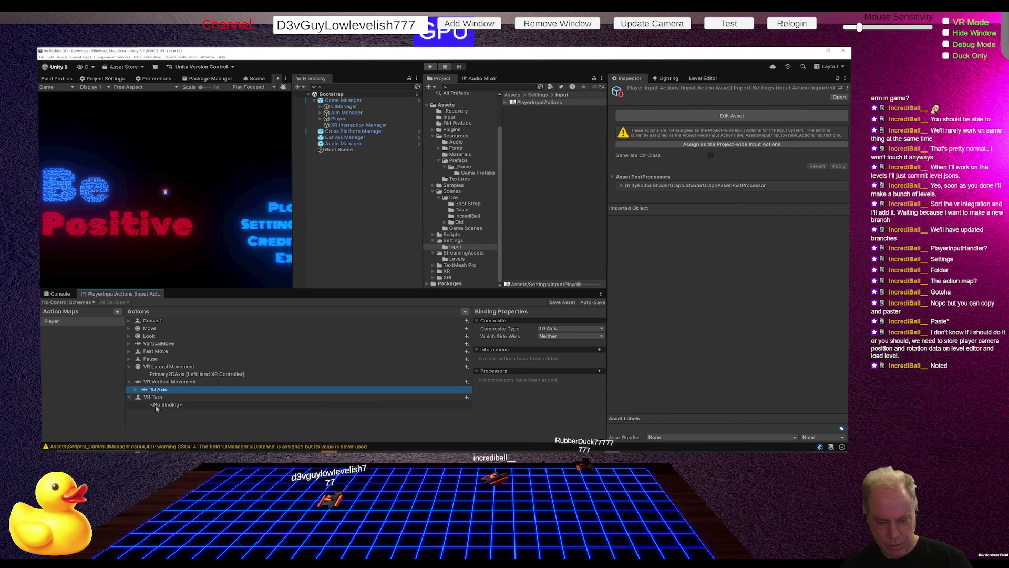
left_click(168, 397)
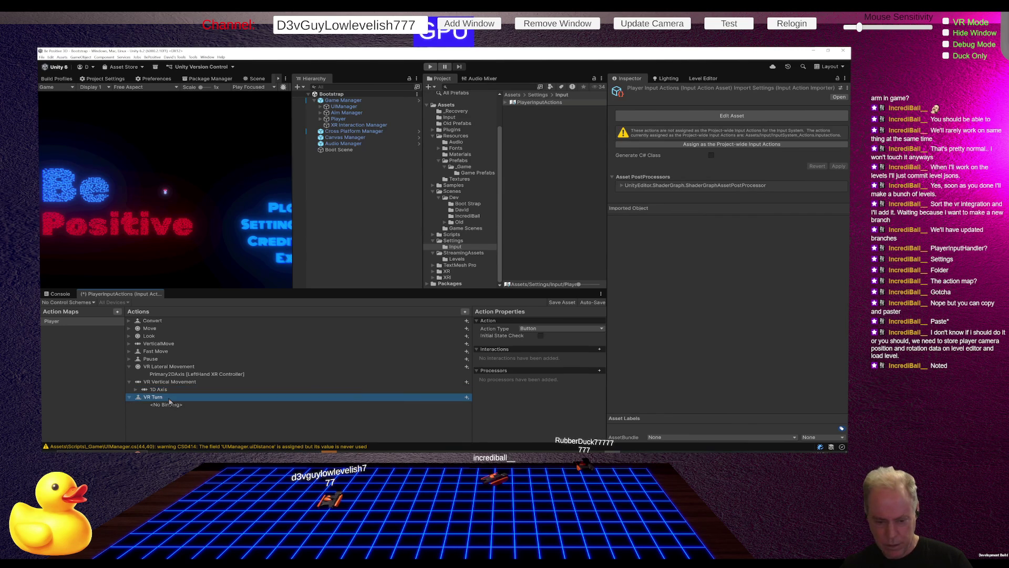
Set VR Turn's Action Type to Value and Control Type to Vector 2
left_click(543, 329)
left_click(539, 336)
left_click(559, 336)
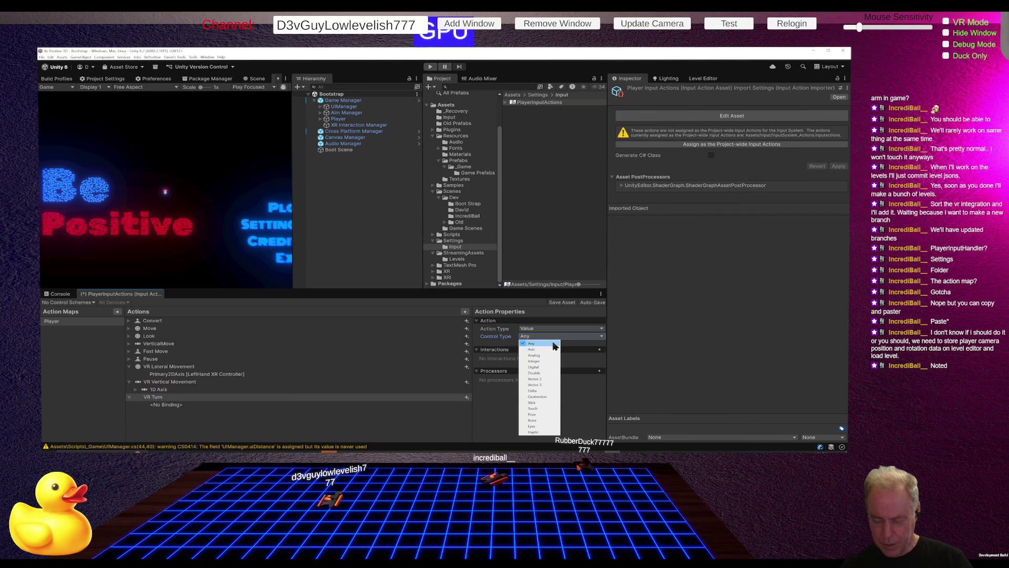
left_click(552, 379)
Bind VR Turn to XR Controller RightHand Primary2DAxis
left_click(204, 406)
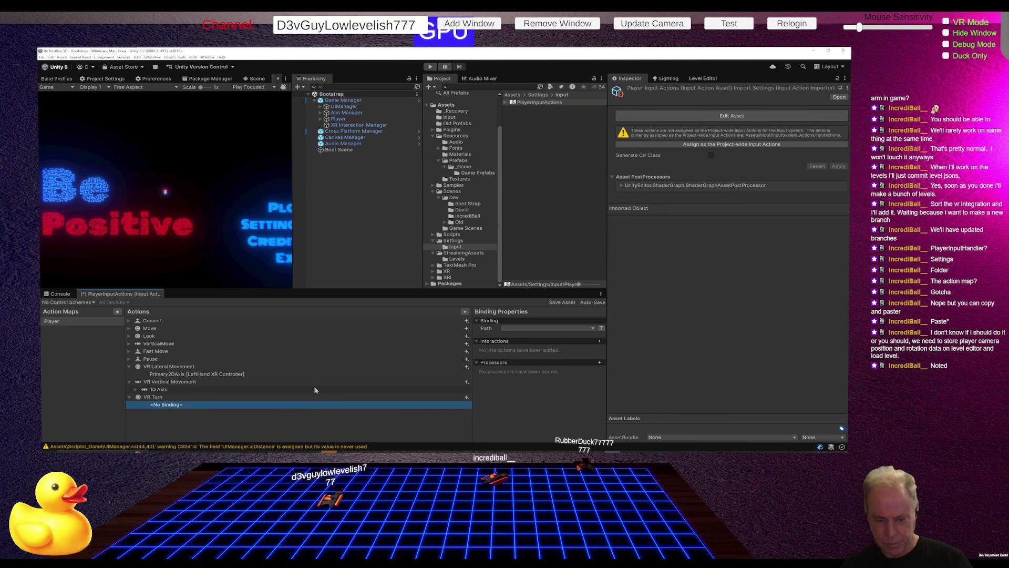
left_click(518, 330)
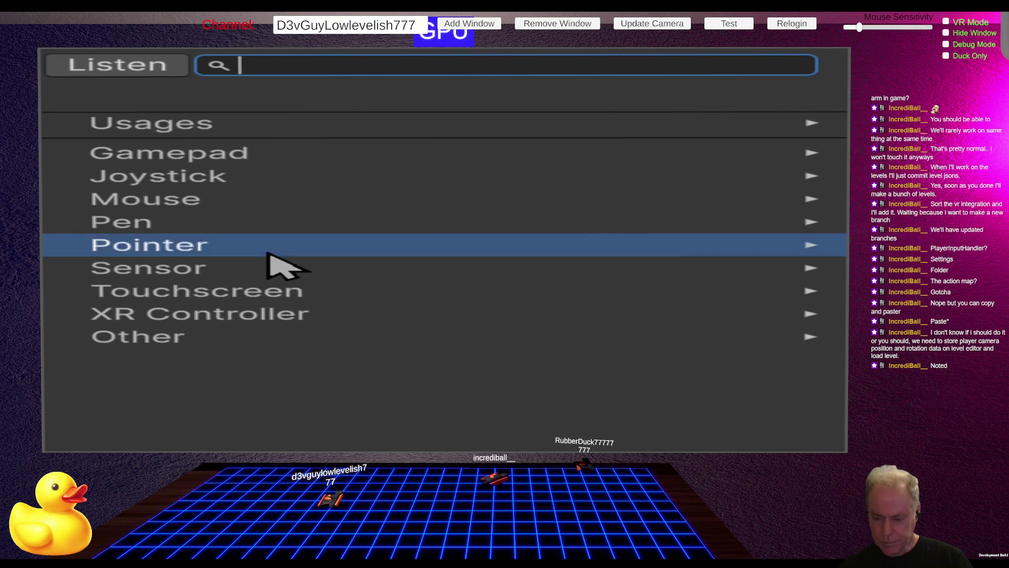
left_click(231, 318)
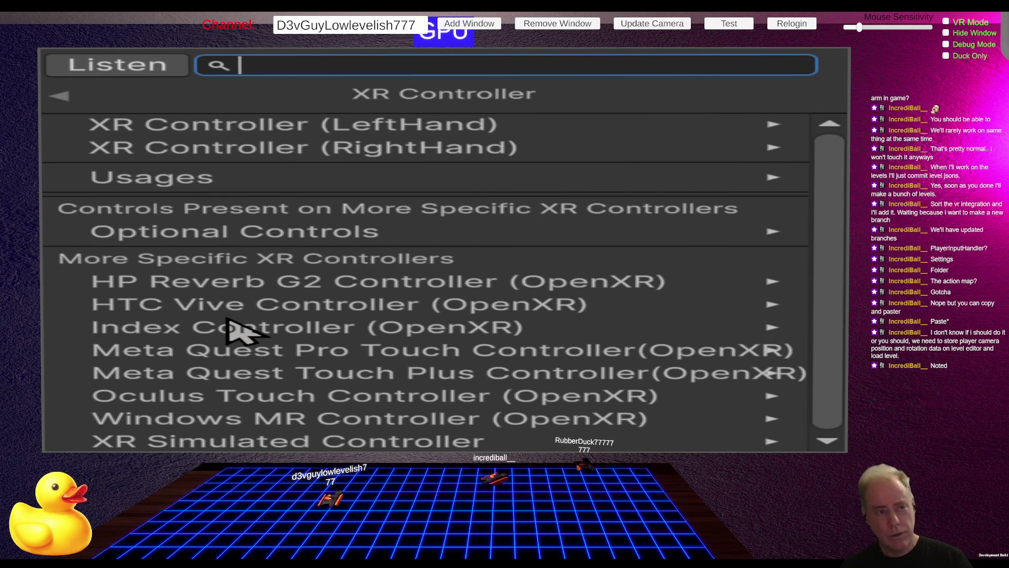
left_click(372, 153)
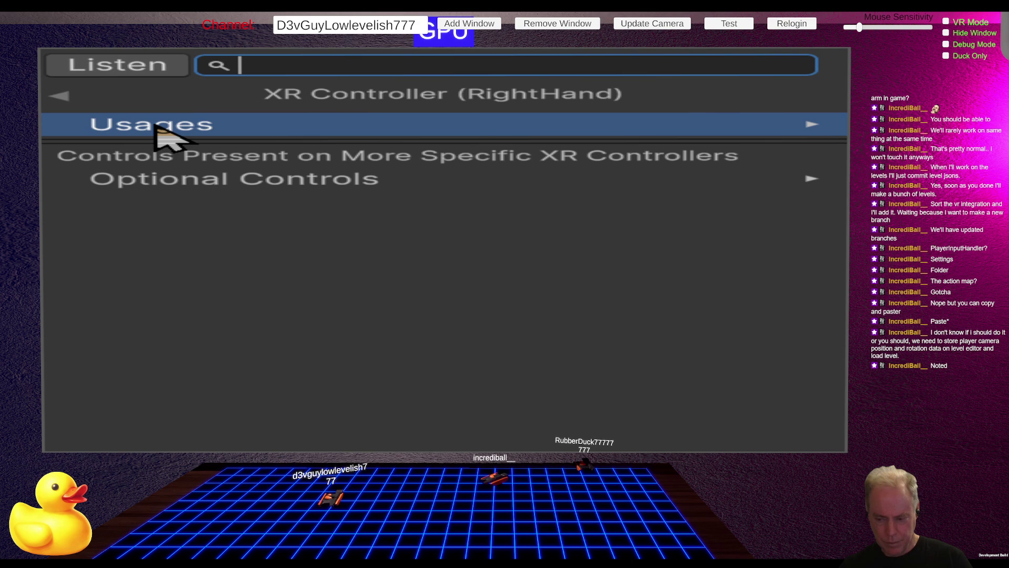
left_click(157, 132)
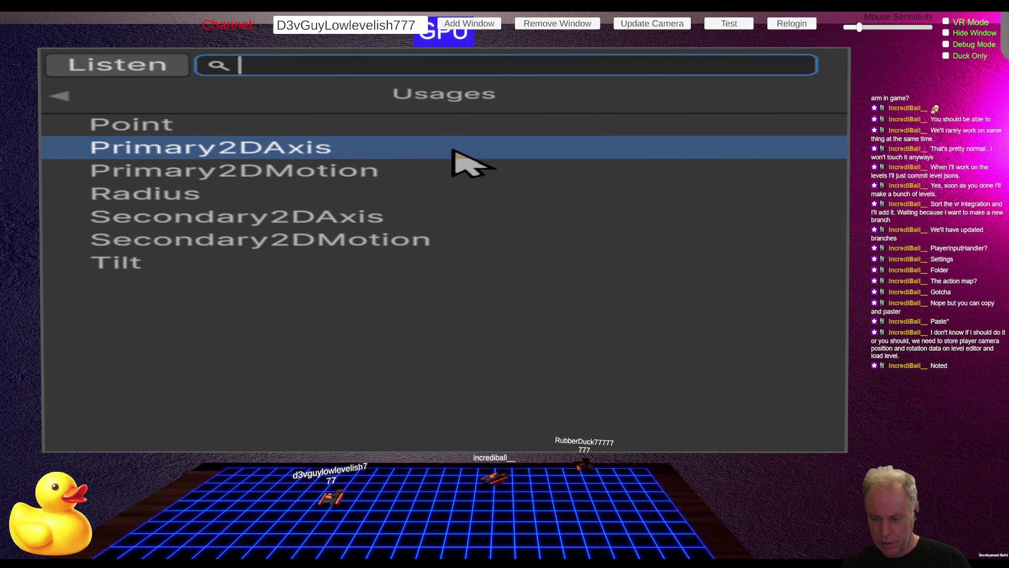
left_click(341, 149)
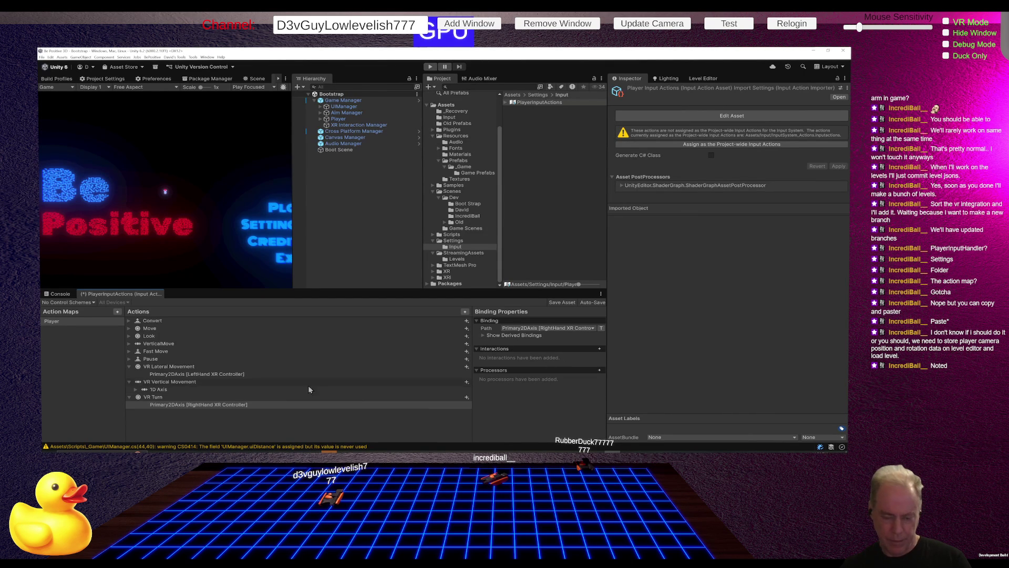
left_click(247, 389)
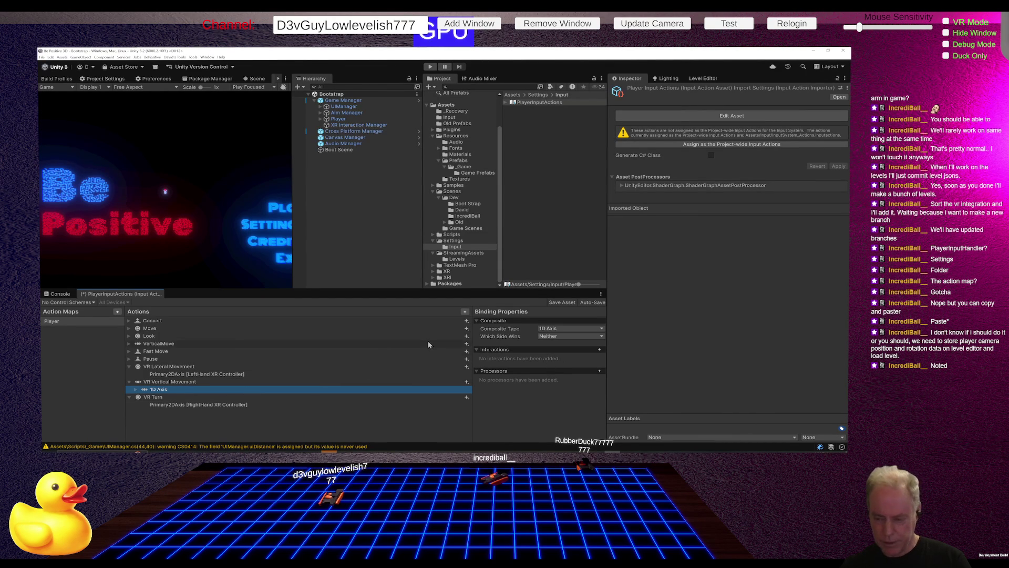
Bind the 1D Axis Negative part to GripButton on the left-hand XR controller
left_click(136, 390)
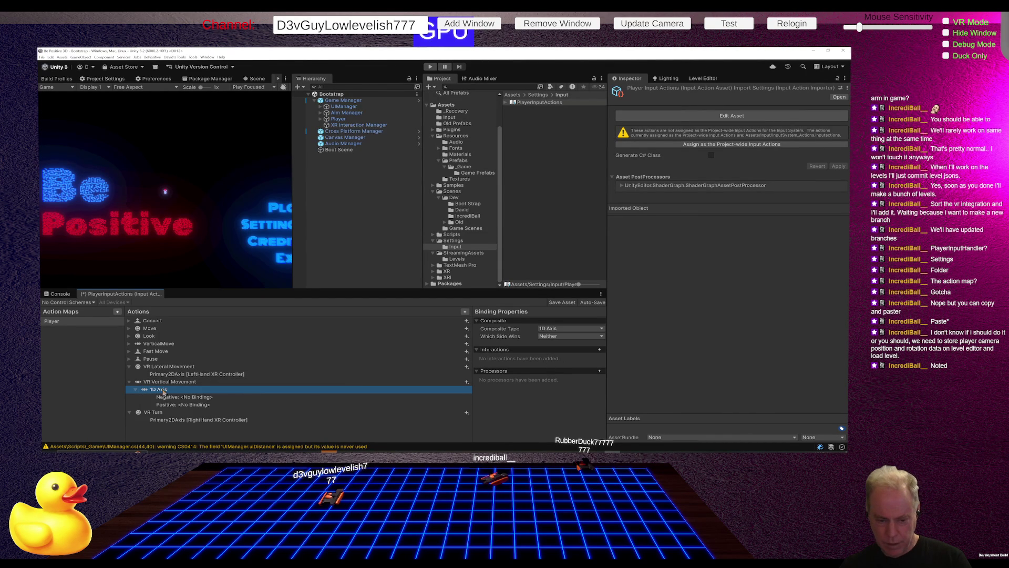
left_click(201, 397)
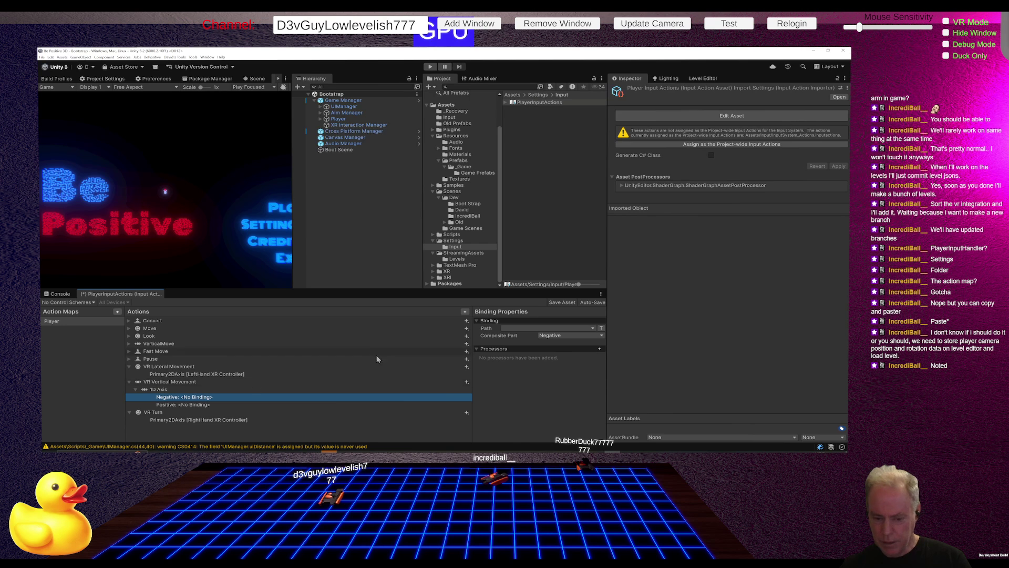
left_click(549, 328)
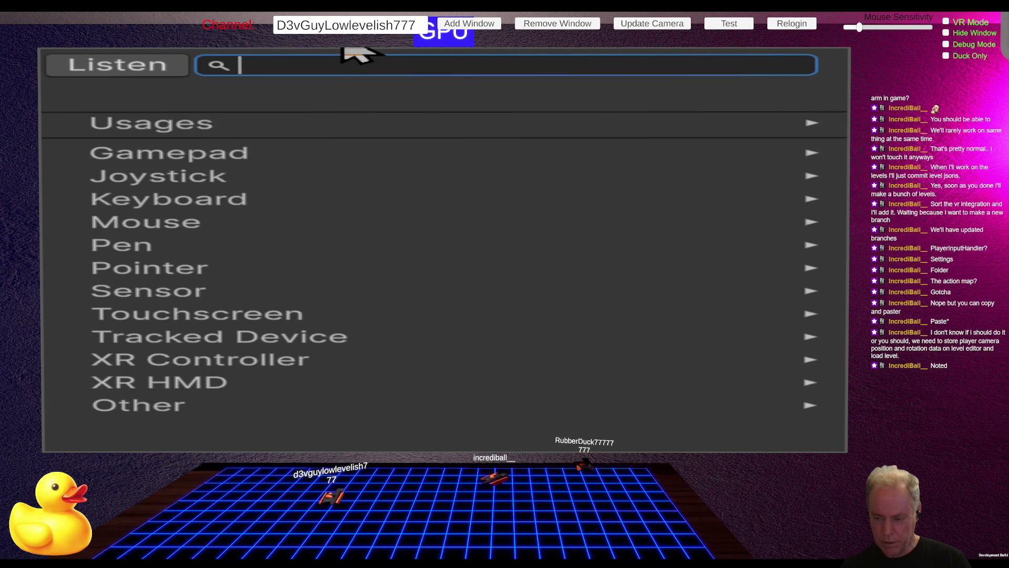
left_click(263, 367)
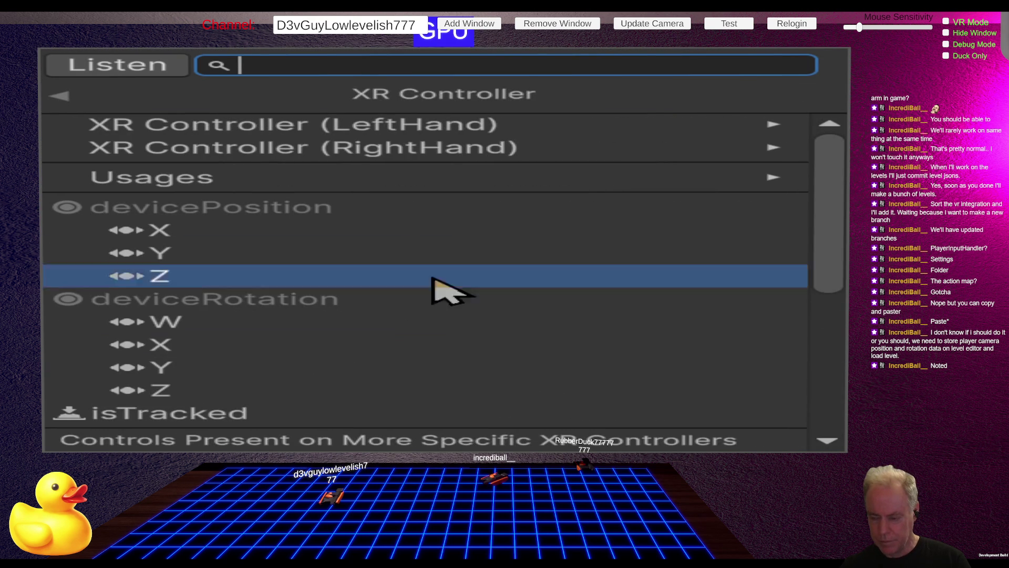
left_click(428, 128)
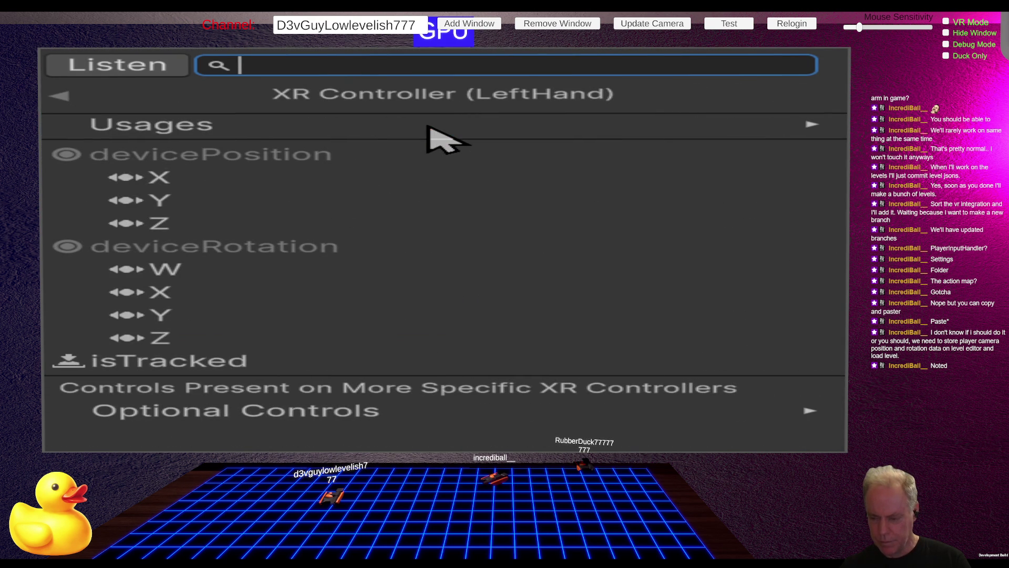
left_click(338, 124)
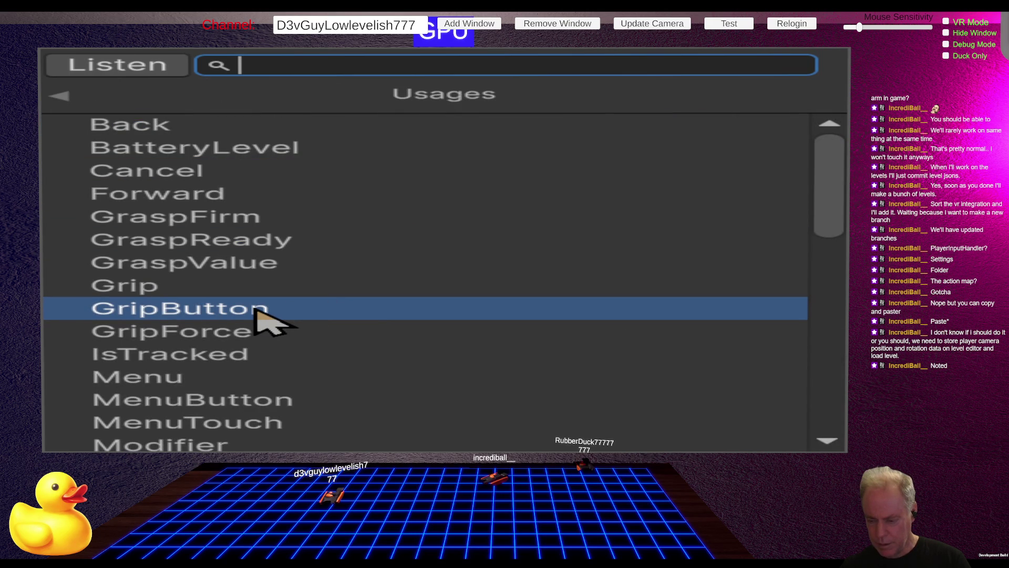
left_click(257, 311)
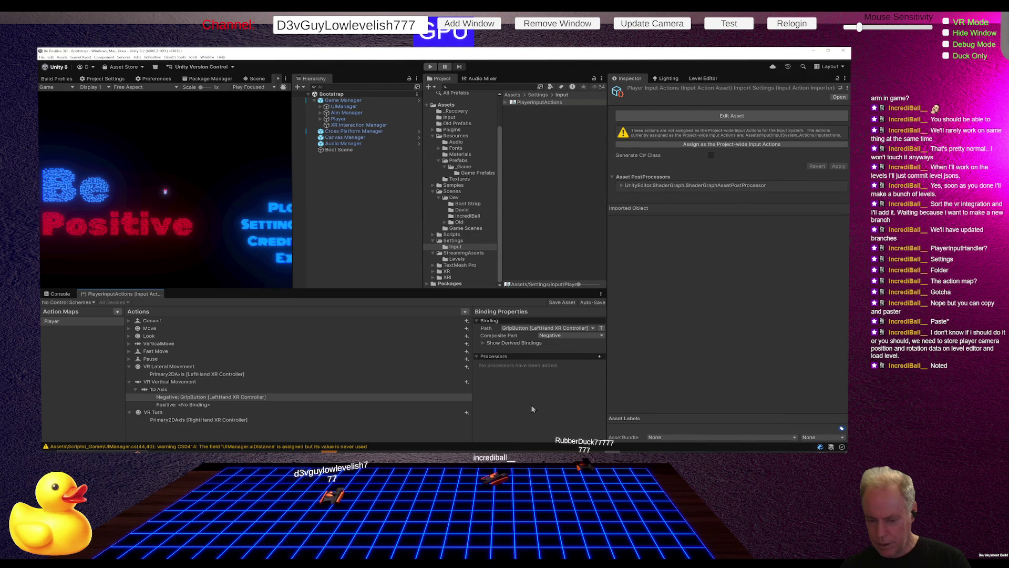
Bind the Positive part to Grip on the right-hand XR controller, then show Assets/Input
left_click(218, 406)
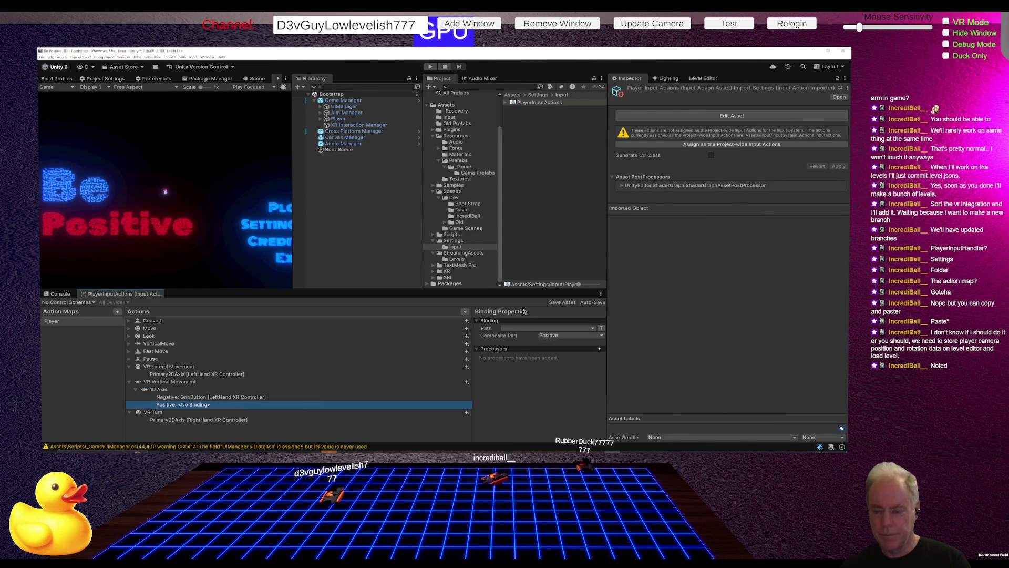
left_click(526, 329)
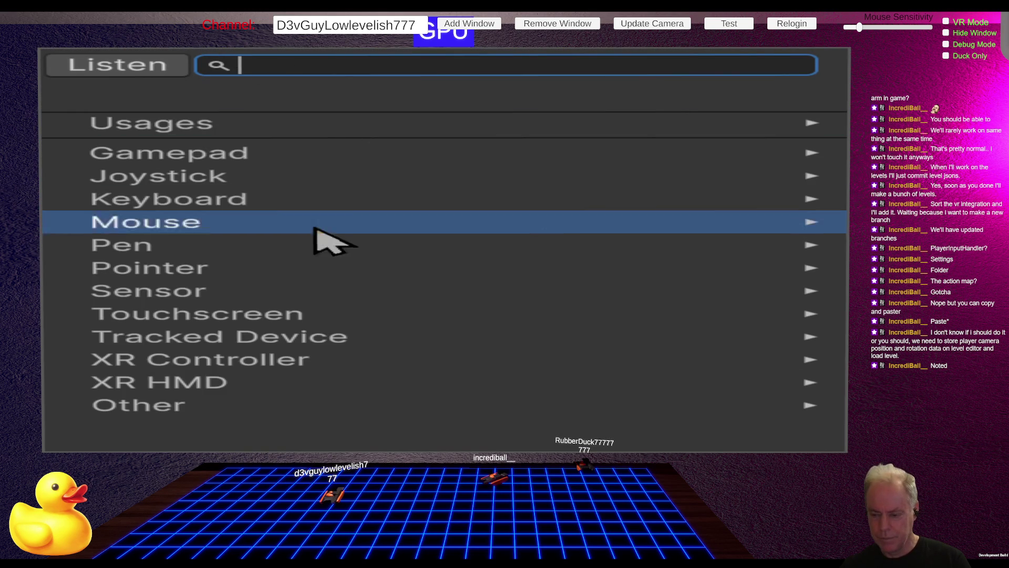
left_click(220, 360)
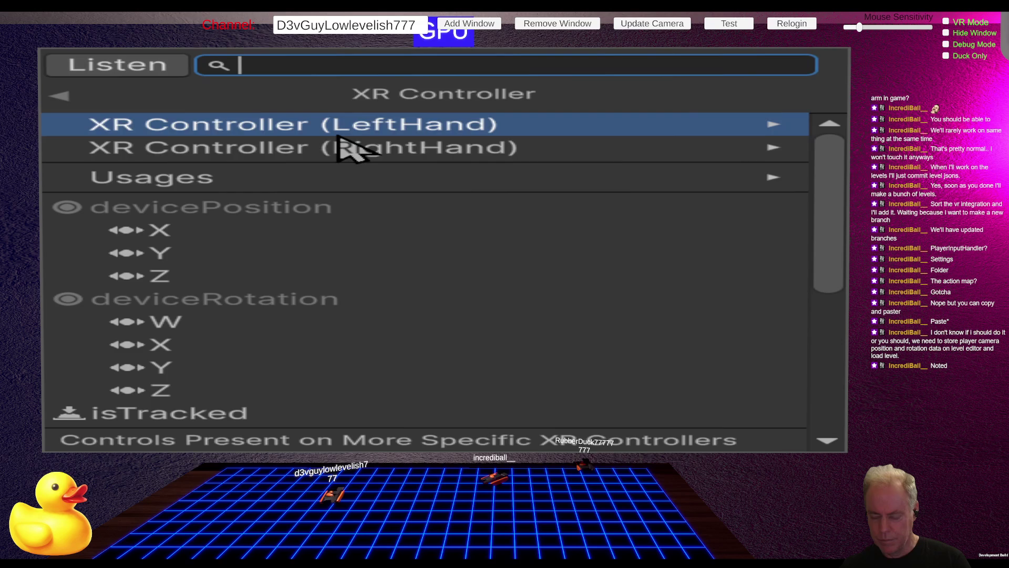
left_click(335, 153)
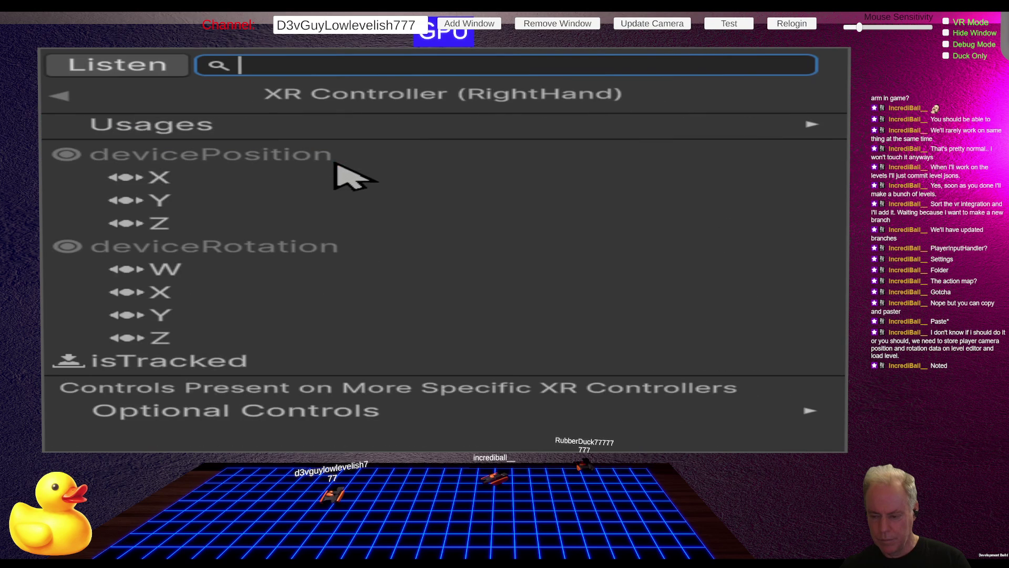
left_click(257, 127)
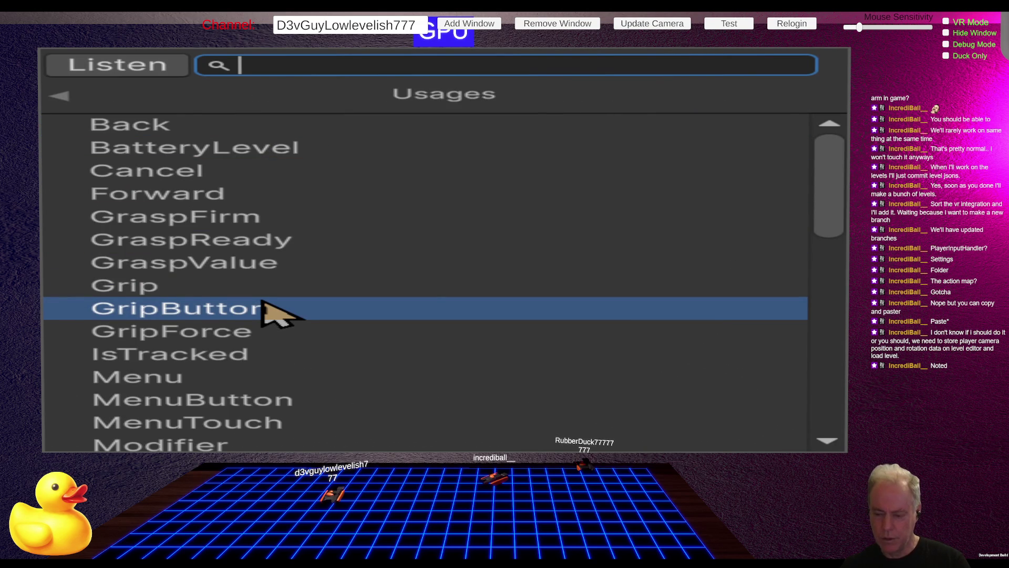
left_click(223, 287)
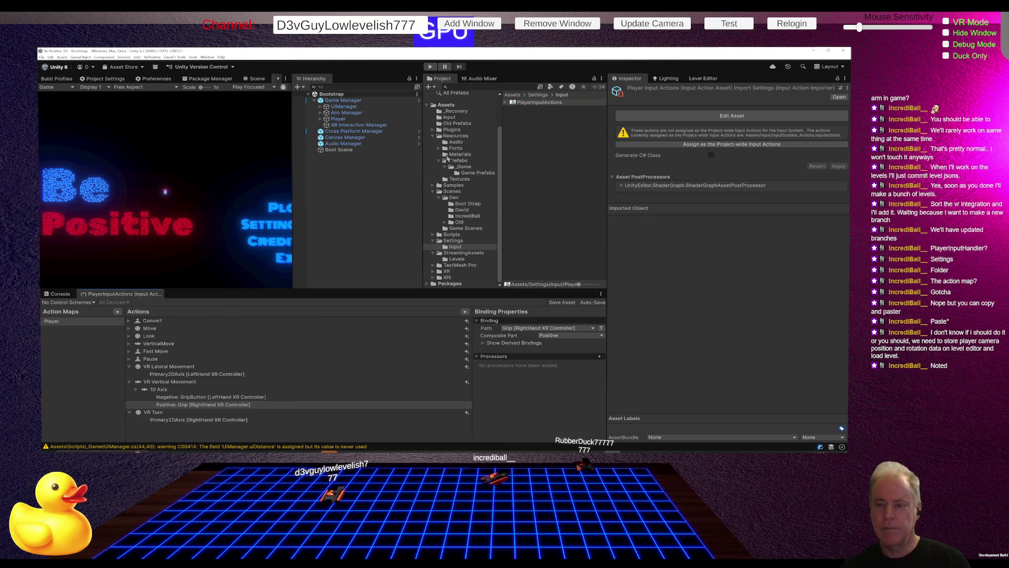
left_click(449, 117)
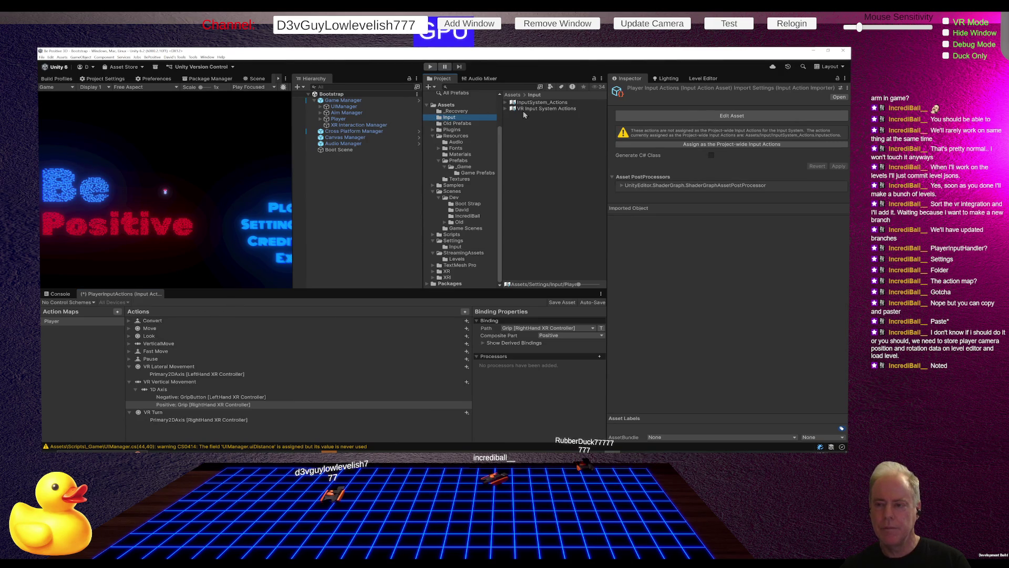
Save PlayerInputActions, then open VR Input System Actions at its Vertical Movement action
double_click(531, 109)
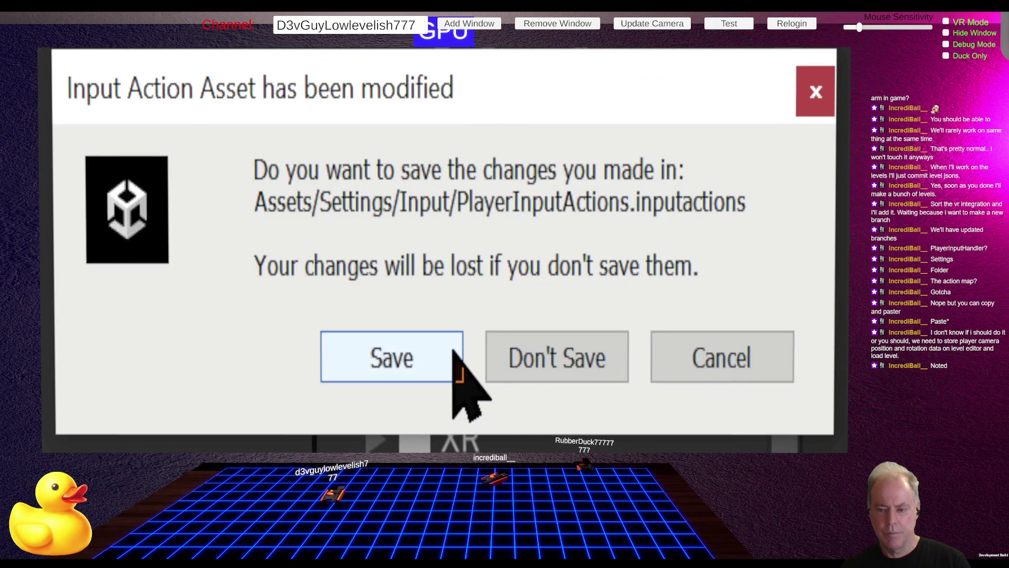
left_click(453, 352)
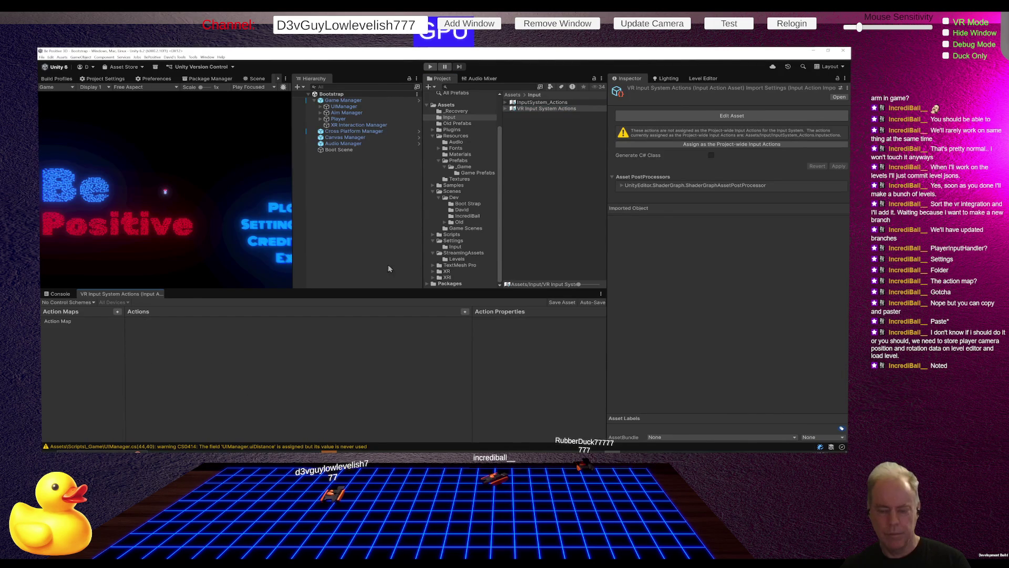
left_click(97, 320)
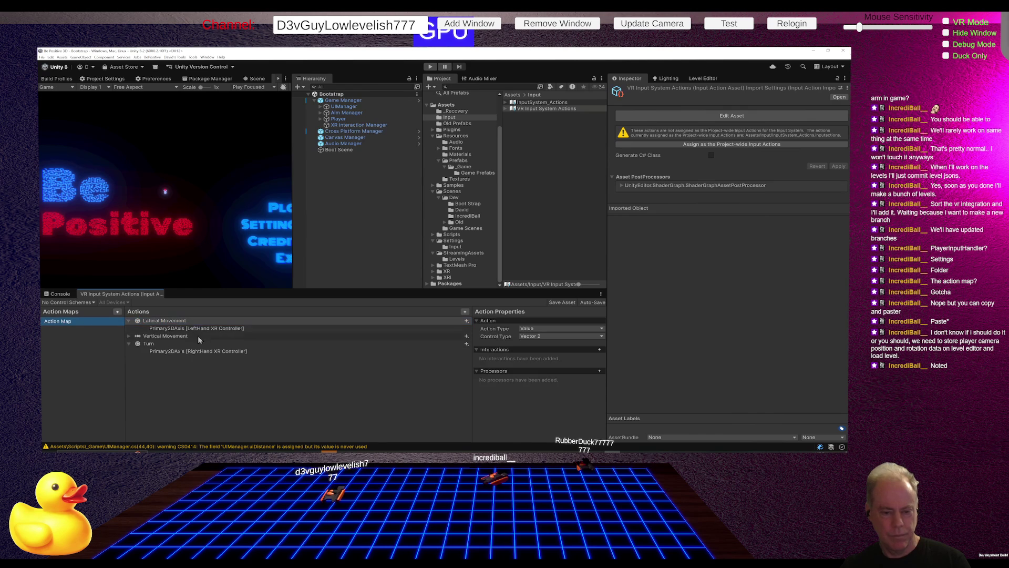
left_click(175, 338)
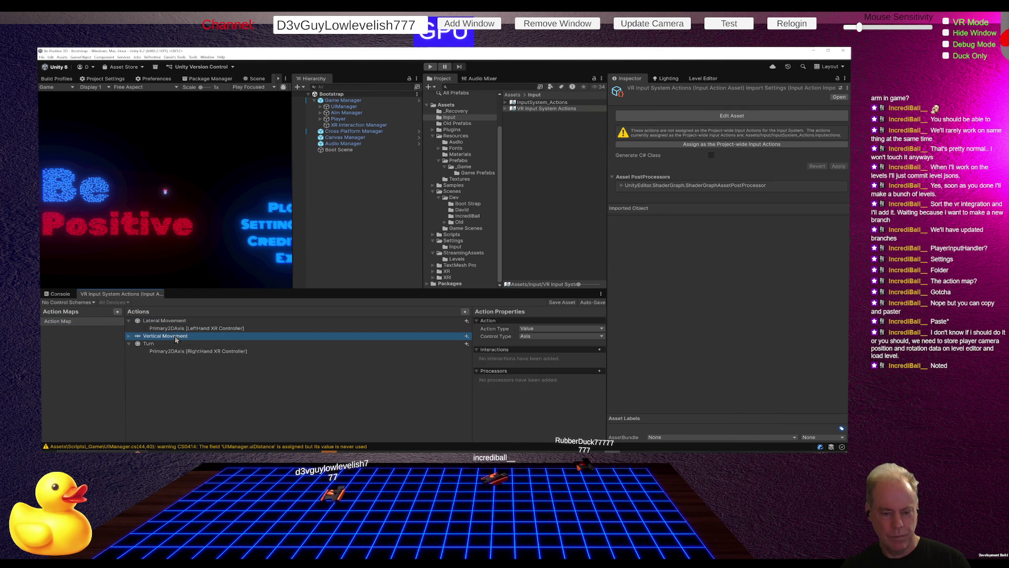
Inspect Vertical Movement's 1D Axis grip bindings, then reopen PlayerInputActions from Settings/Input
left_click(130, 338)
left_click(135, 344)
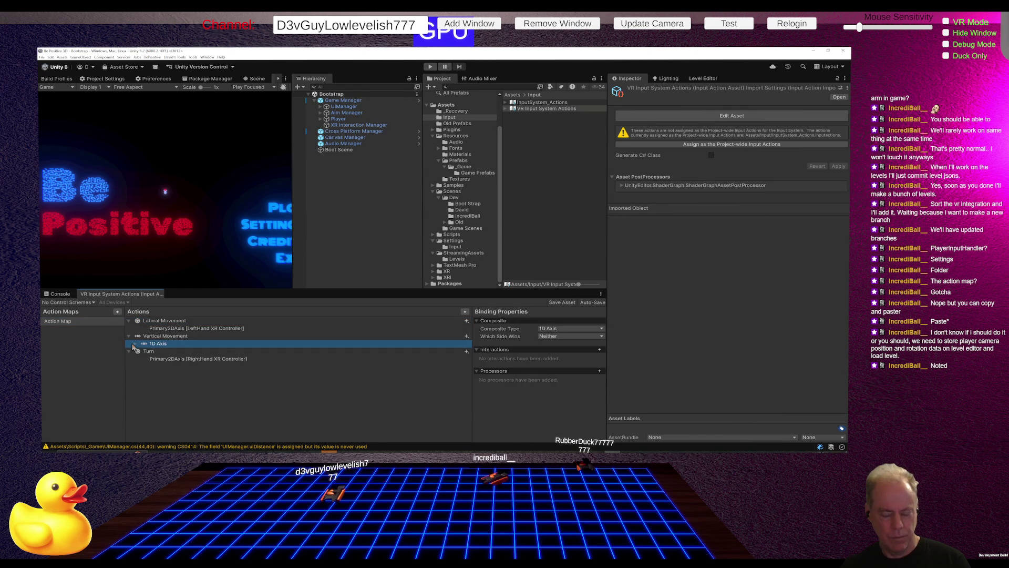
left_click(135, 344)
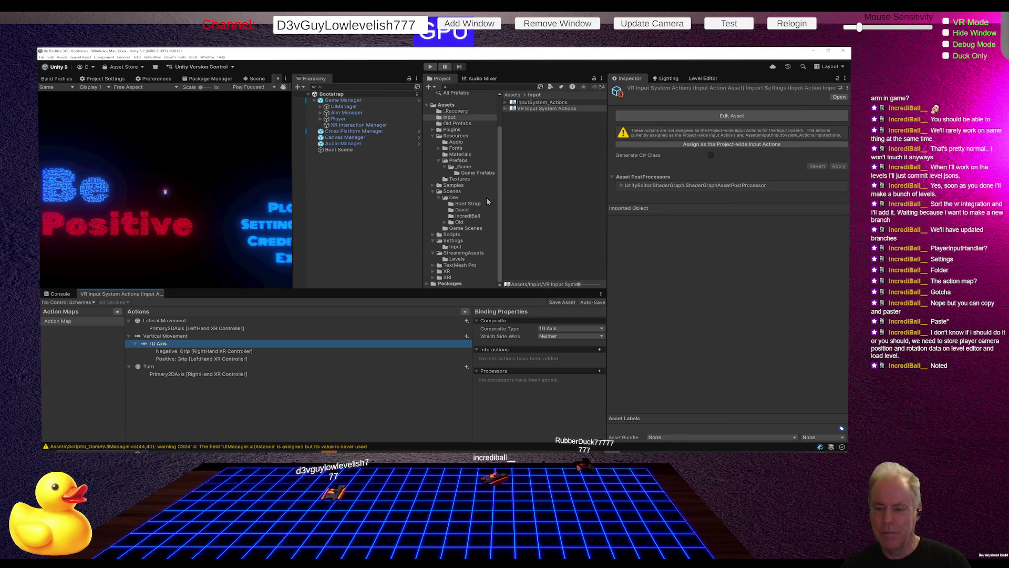
left_click(458, 247)
double_click(532, 104)
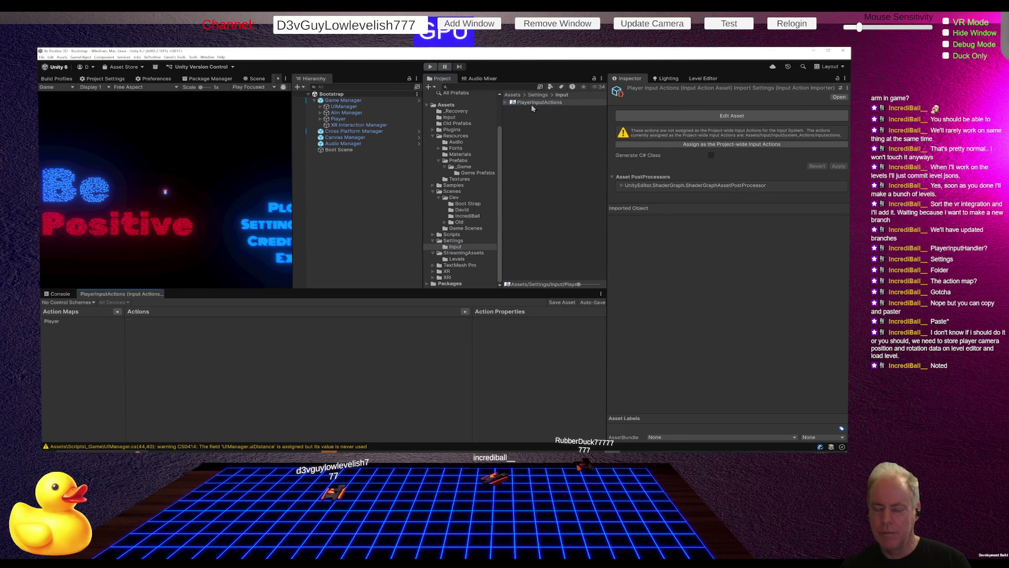
Rebind the Player map's Negative GripButton to Grip [LeftHand XR Controller]
left_click(92, 321)
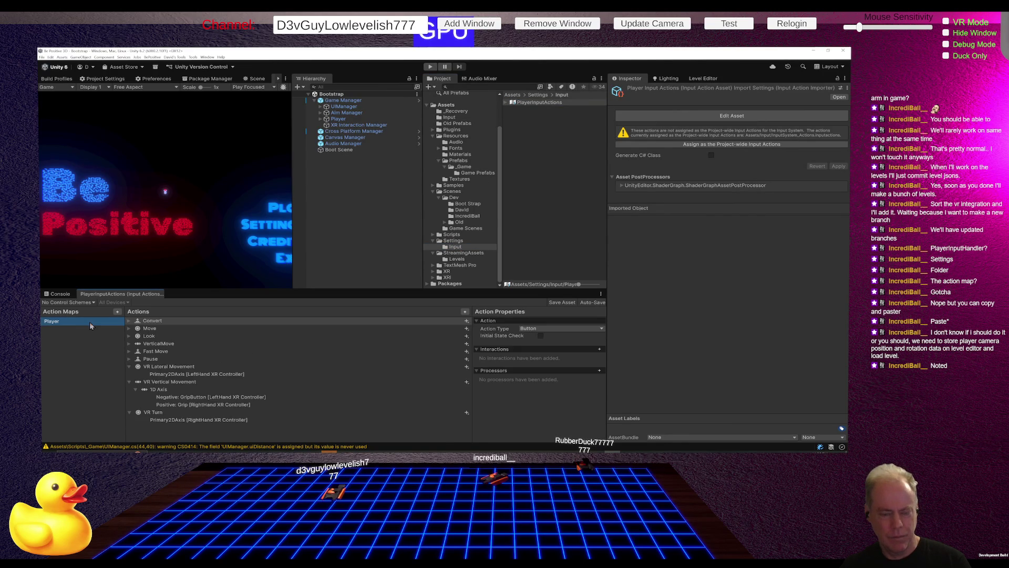
left_click(195, 399)
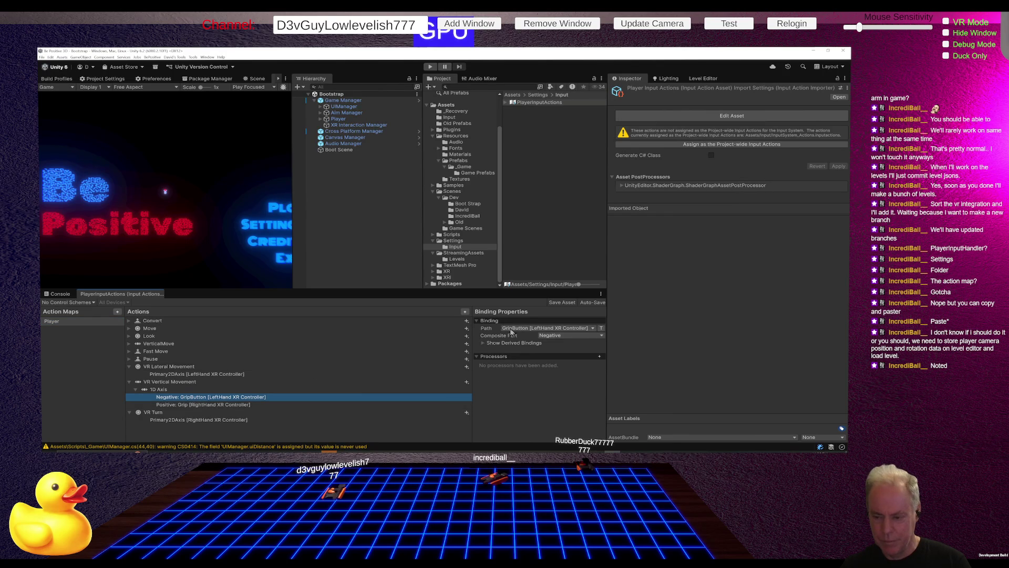
left_click(507, 329)
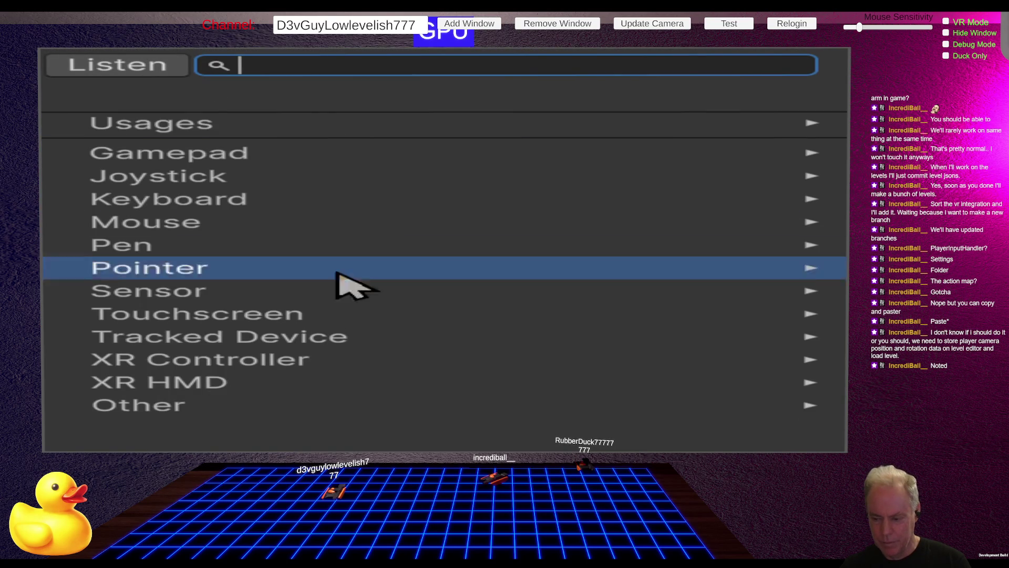
left_click(292, 360)
left_click(348, 122)
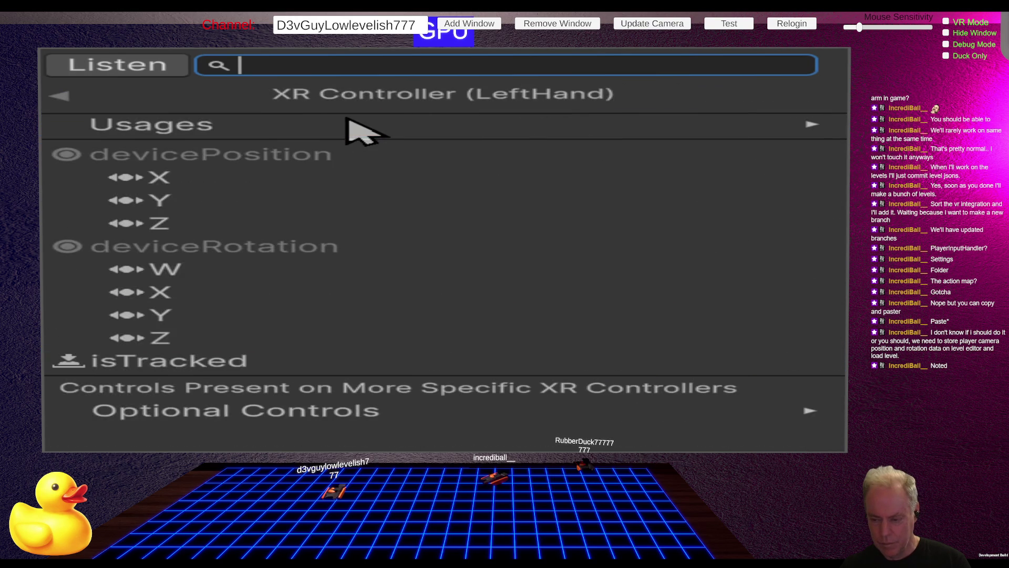
left_click(290, 127)
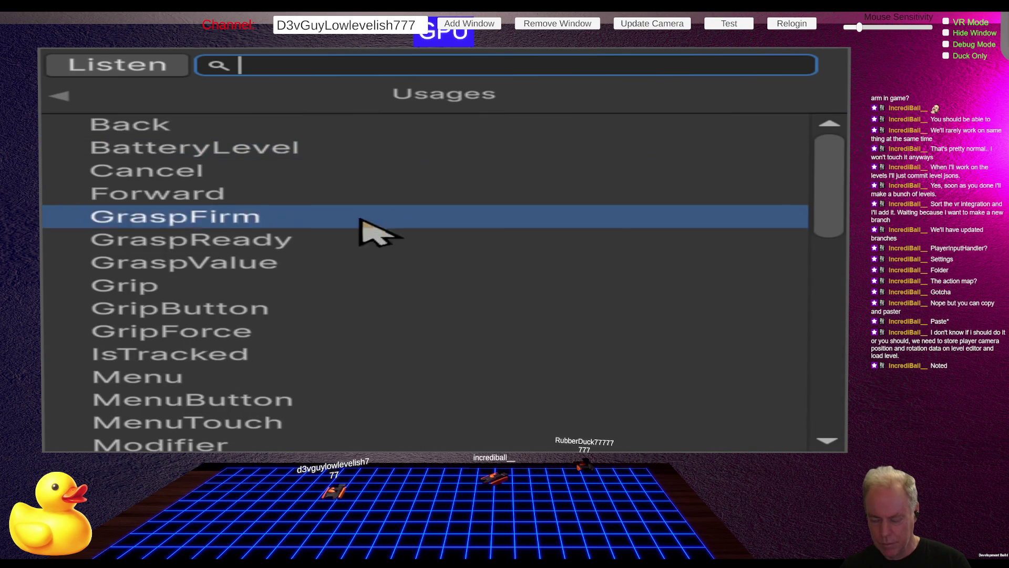
left_click(159, 286)
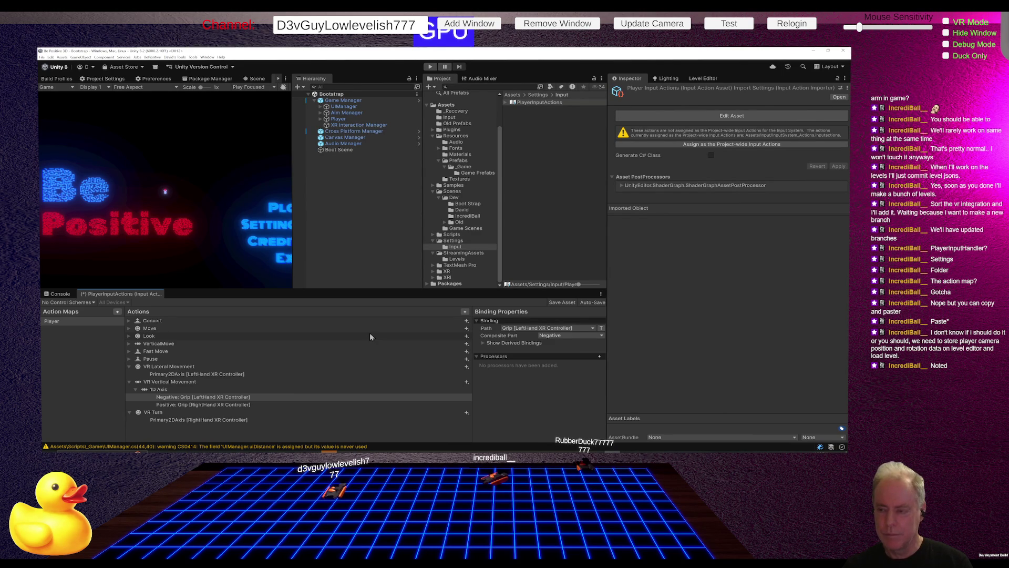
key("alt+Tab")
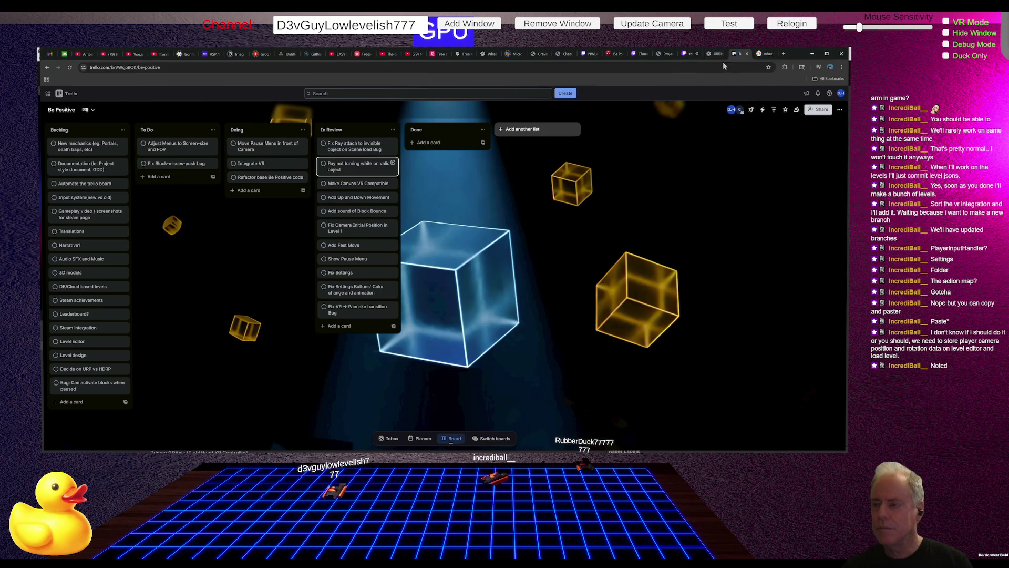
Drag the Twitch stream's volume to 0 and bring up Spotify
left_click(695, 55)
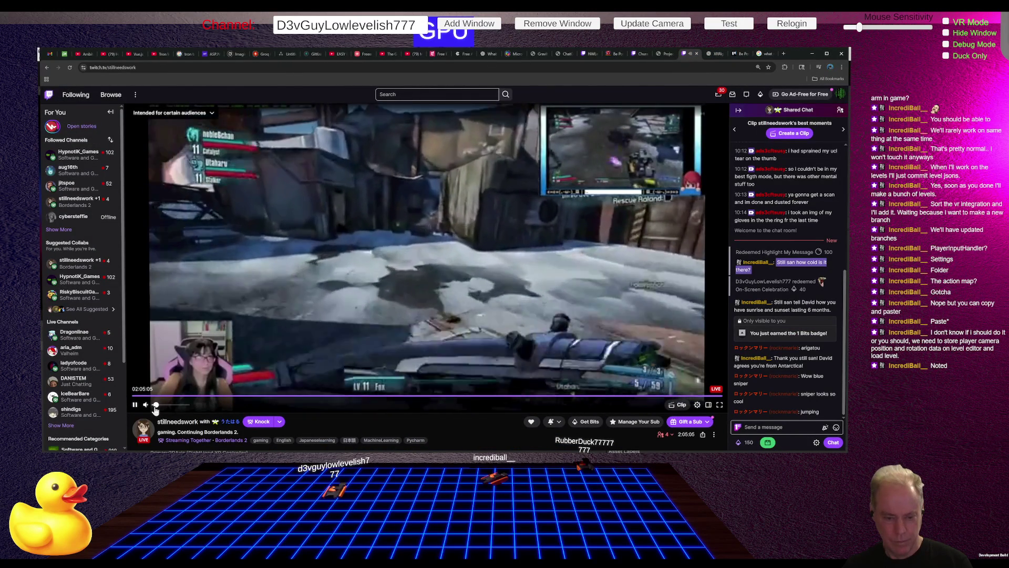
left_click(153, 404)
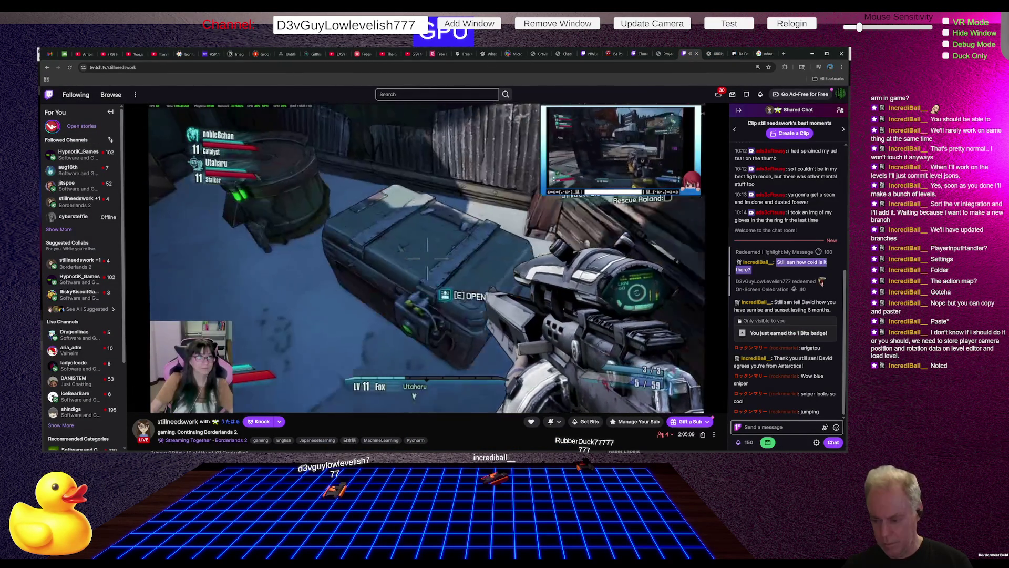
key("alt+Tab")
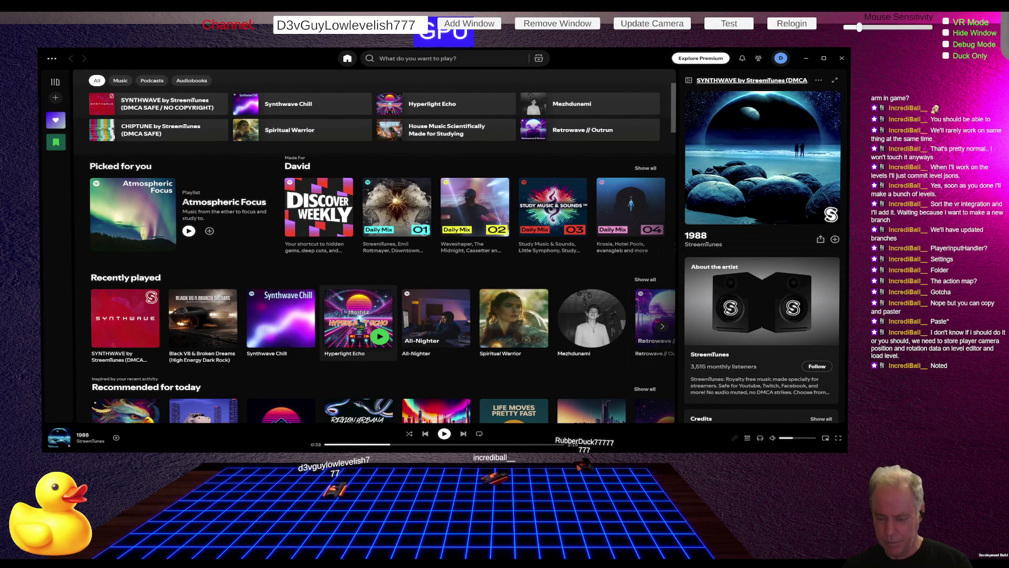
Play Astral Motion from the Hyperlight Echo album, then save PlayerInputActions back in Unity
left_click(358, 319)
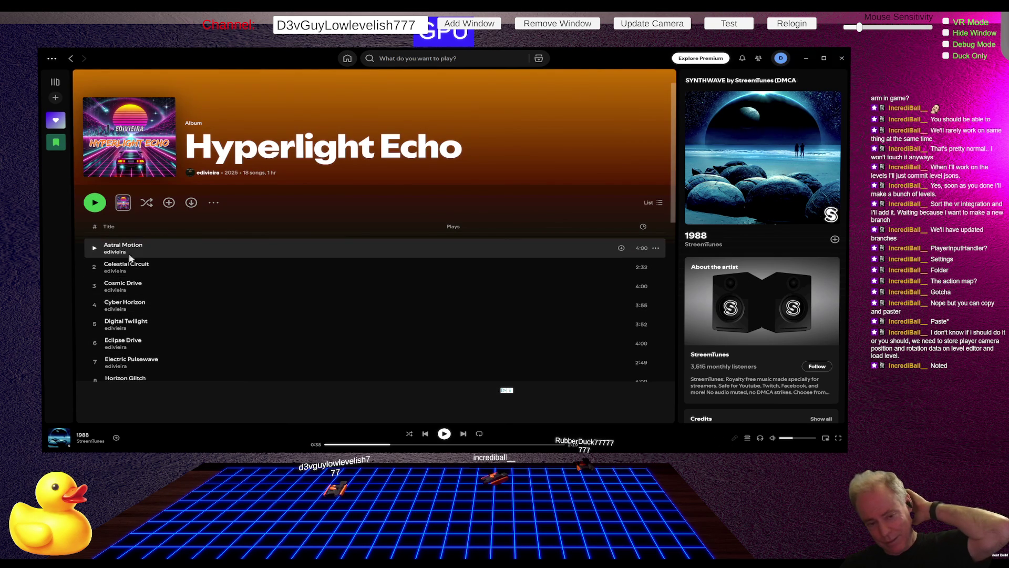
left_click(94, 249)
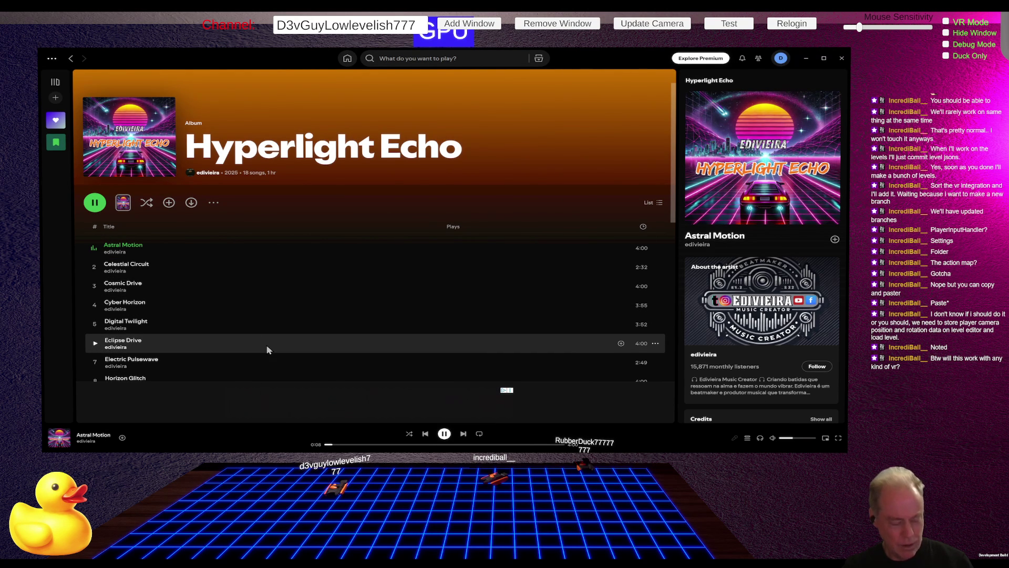
key("alt+Tab")
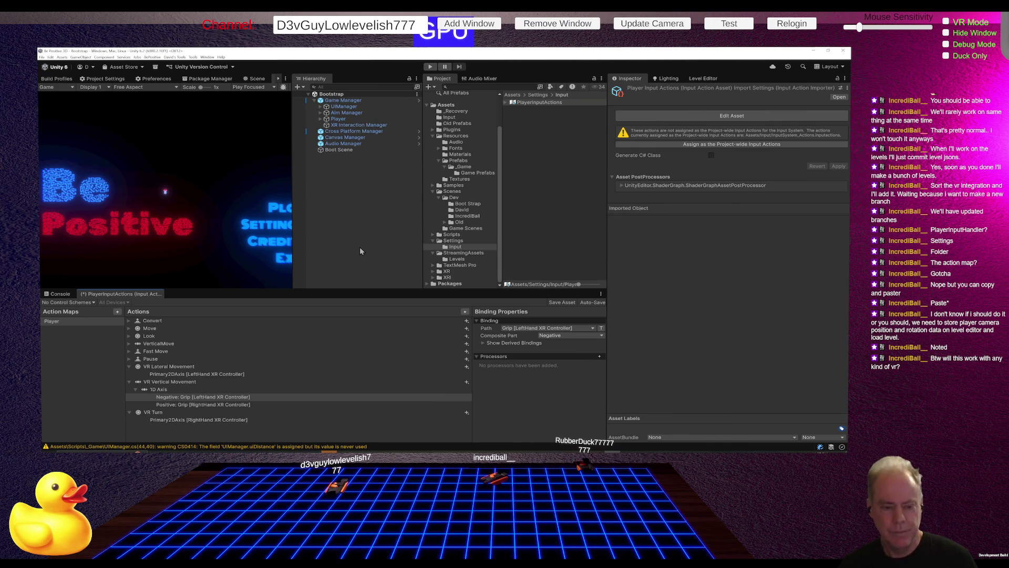
key("ctrl+s")
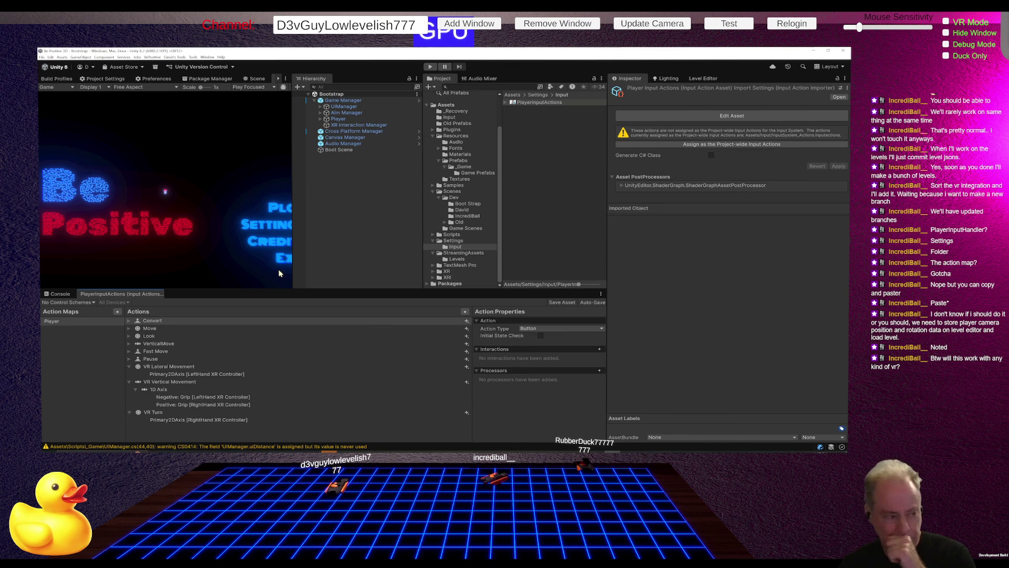
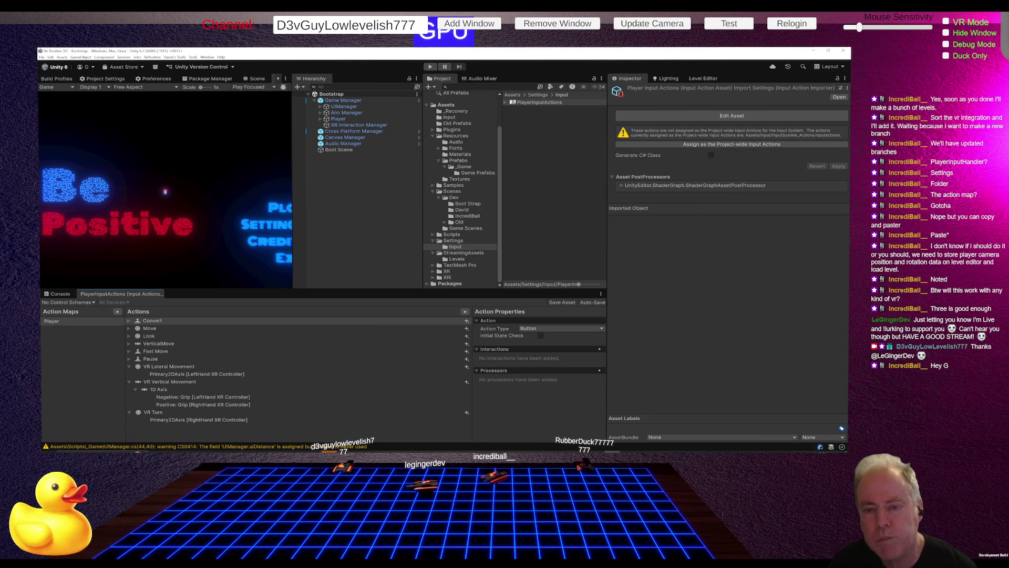
Select the Player object in the Bootstrap scene's Hierarchy to show its components
left_click(339, 120)
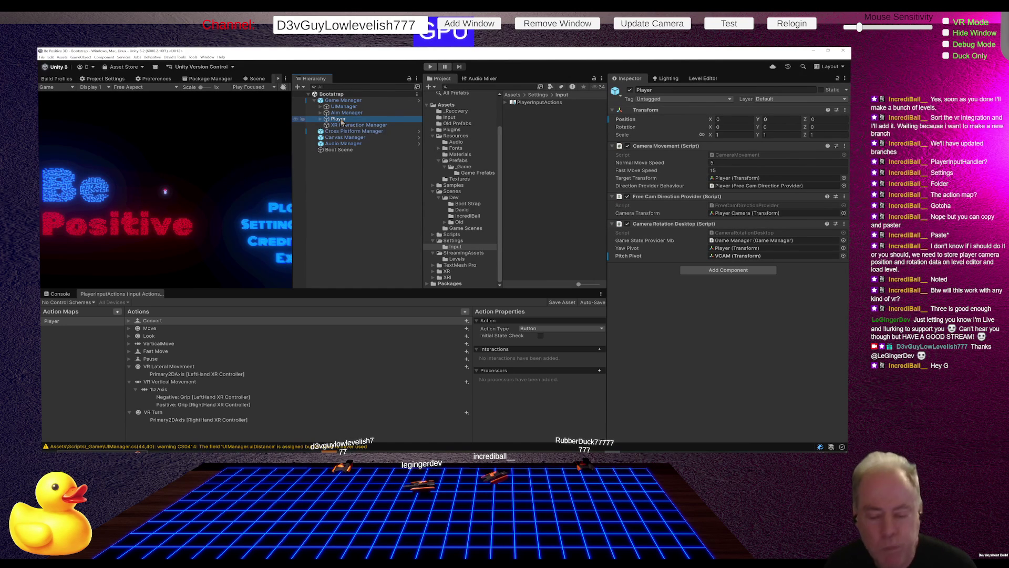
Expand Aim Manager, select its nested XR Origin (XR Rig), and start adding a component
left_click(345, 120)
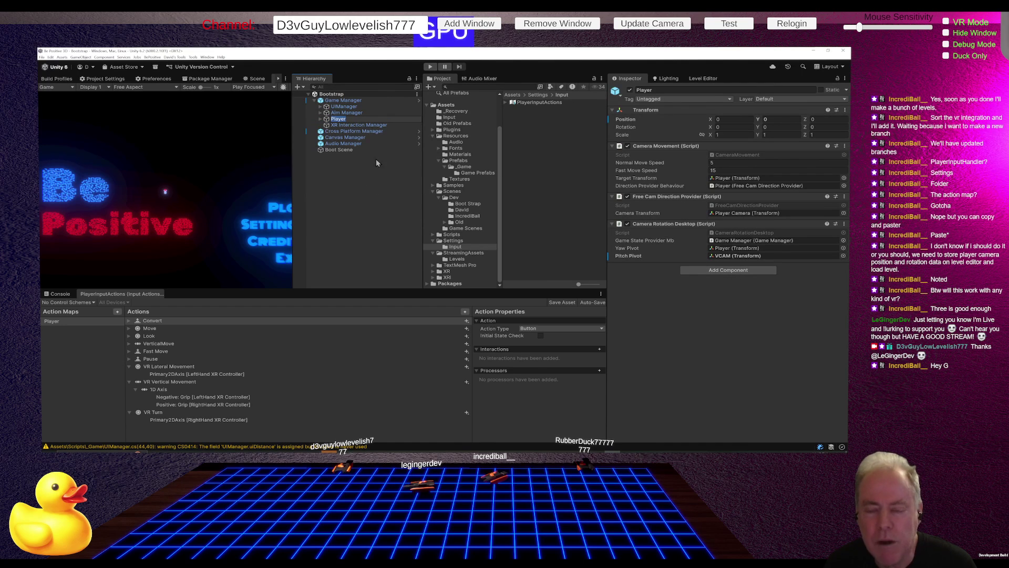
key("Return")
left_click(322, 113)
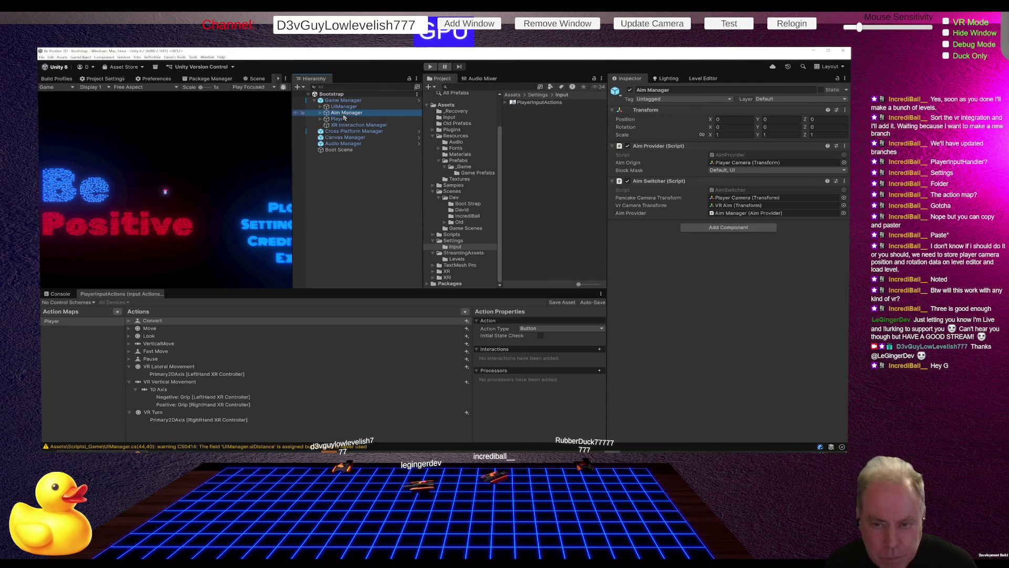
left_click(321, 113)
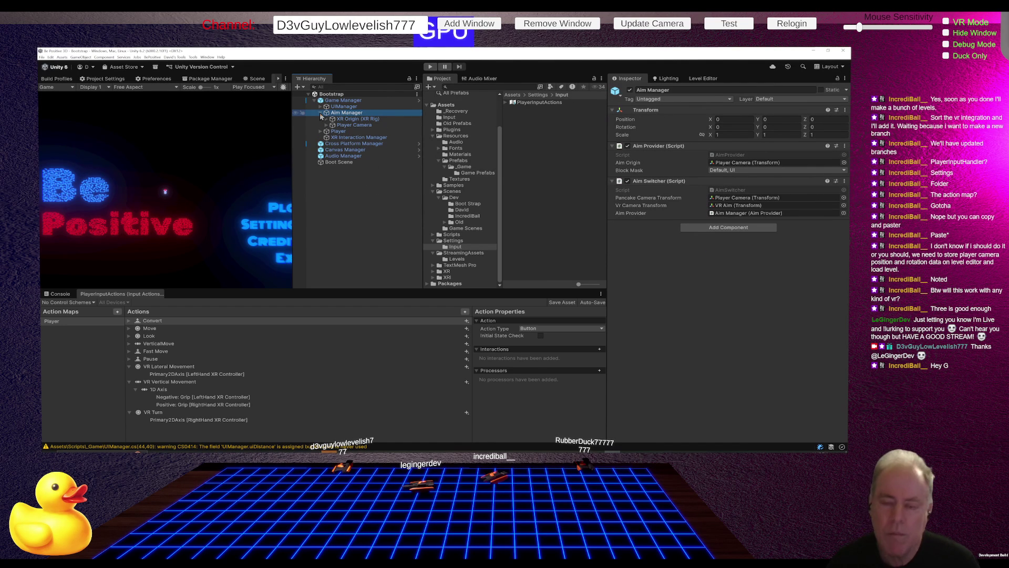
left_click(351, 119)
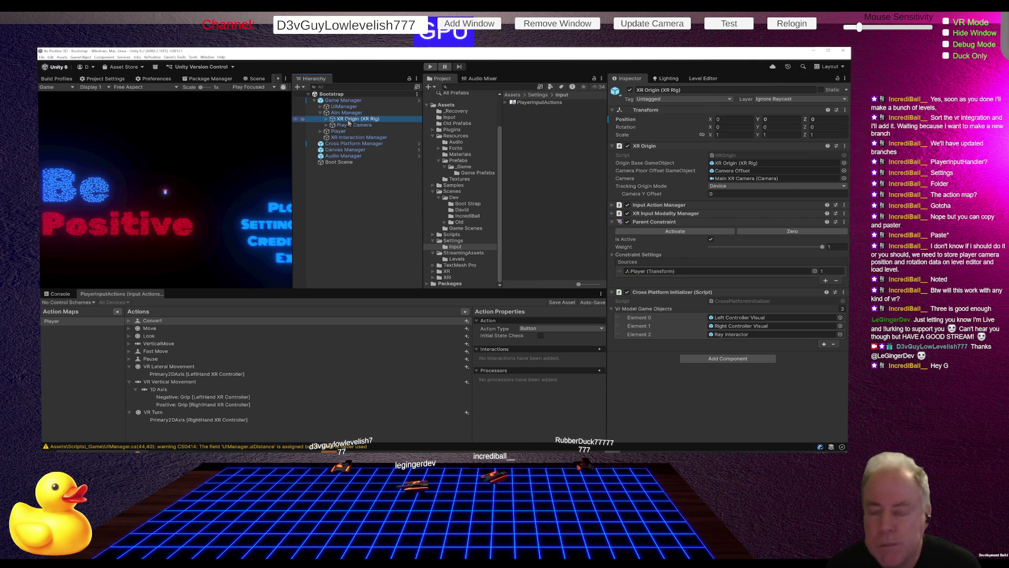
left_click(737, 360)
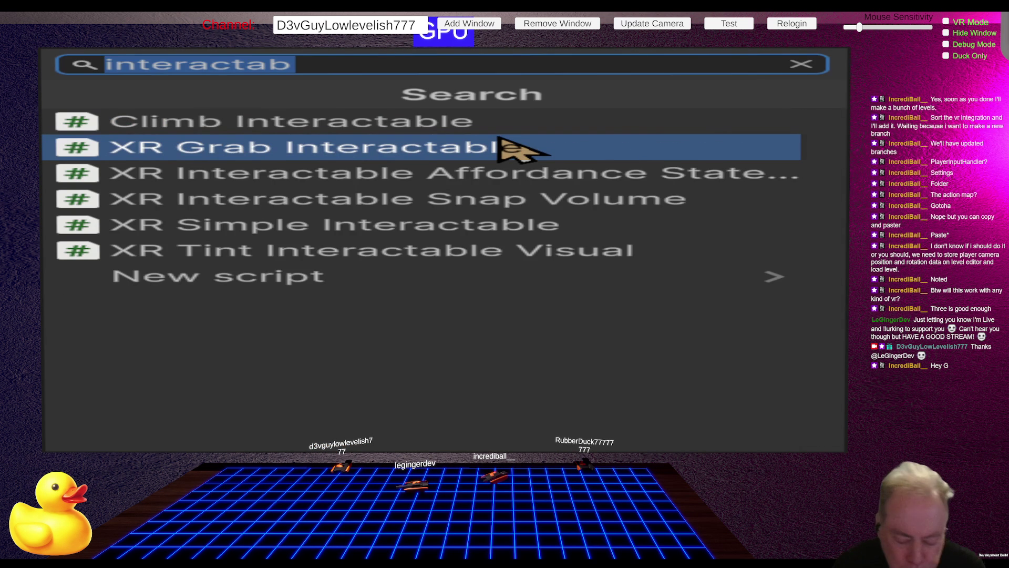
Search 'snap' and add Snap Turn Provider to the XR Origin (XR Rig)
type("snap")
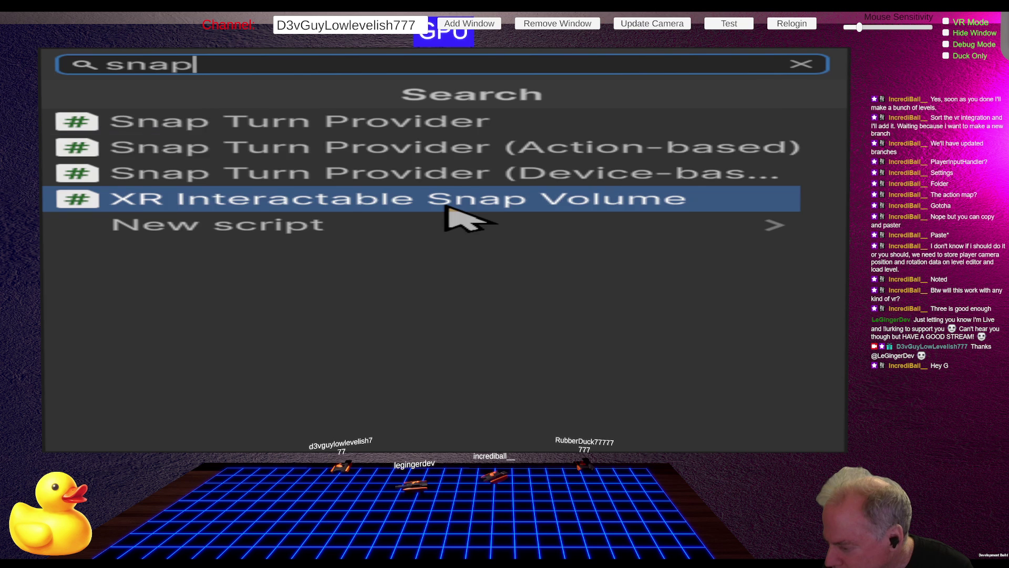
left_click(357, 139)
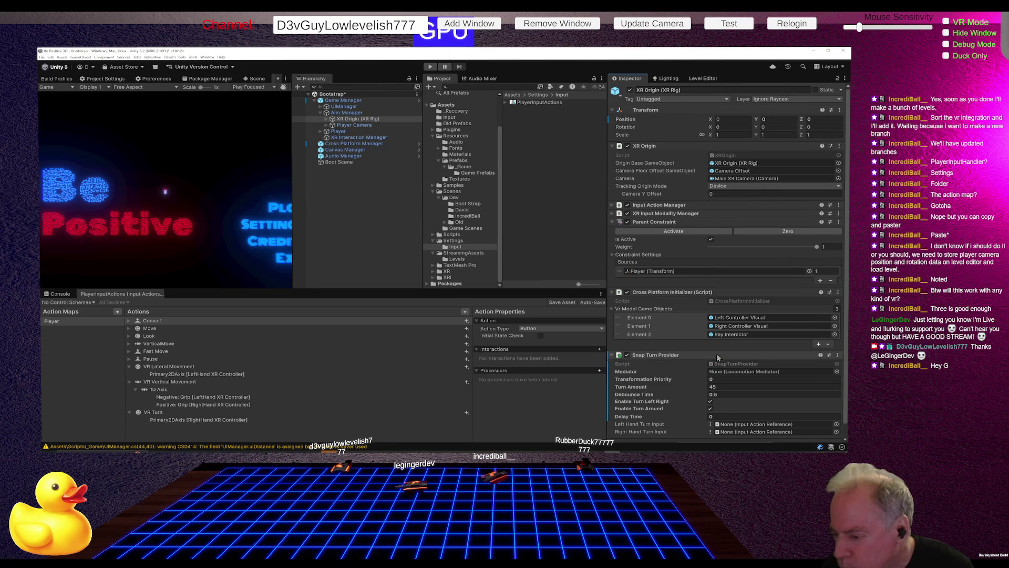
scroll(764, 321, "down", 1)
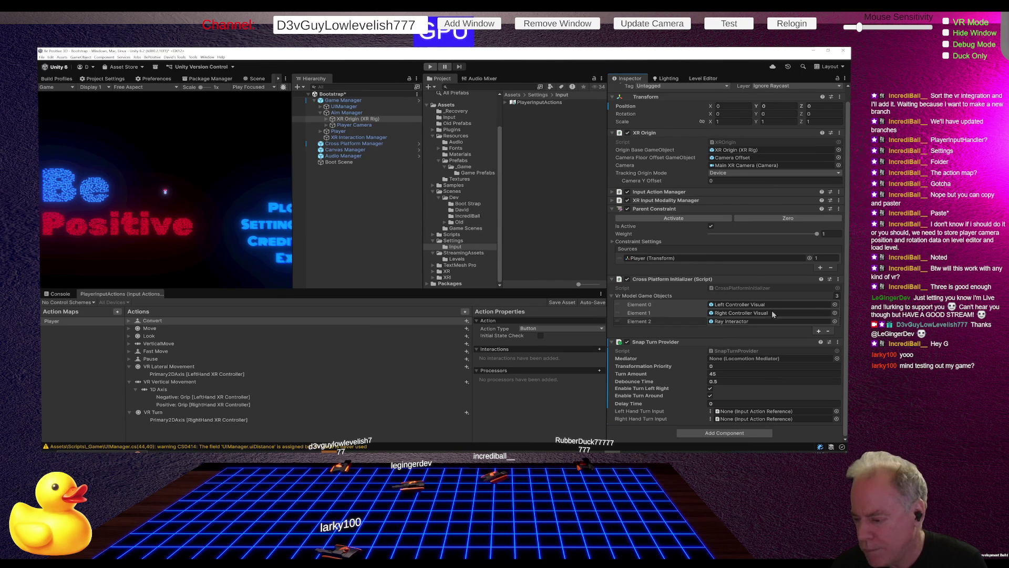
Open the input action reference list for Left Hand Turn Input, then close it without choosing
scroll(755, 293, "up", 1)
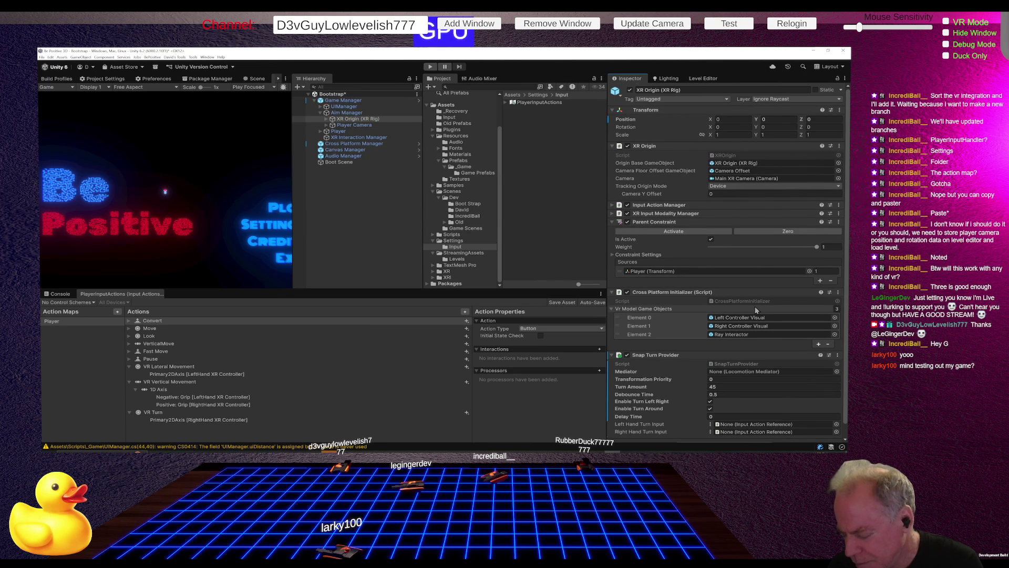
scroll(755, 310, "down", 1)
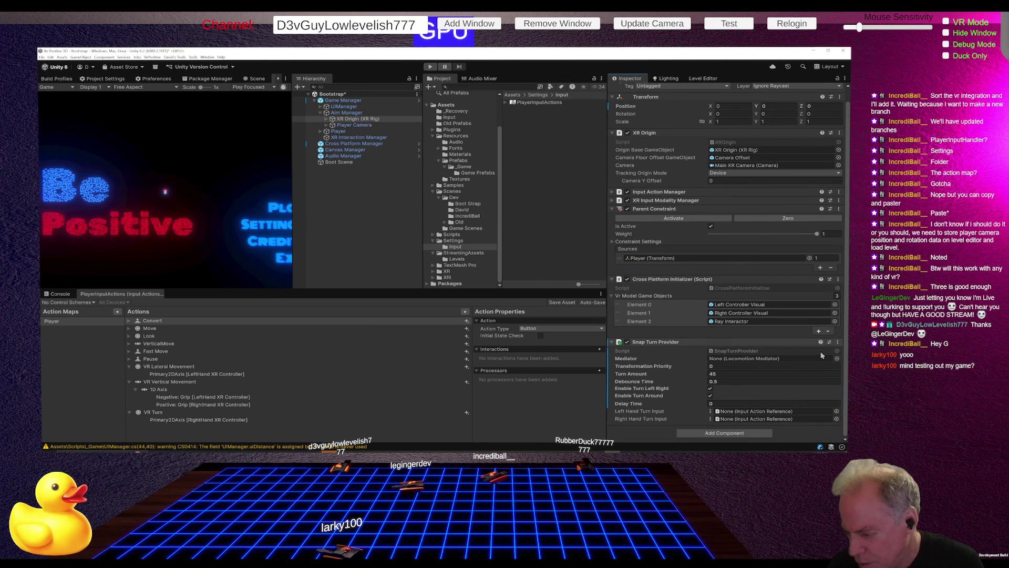
left_click(836, 412)
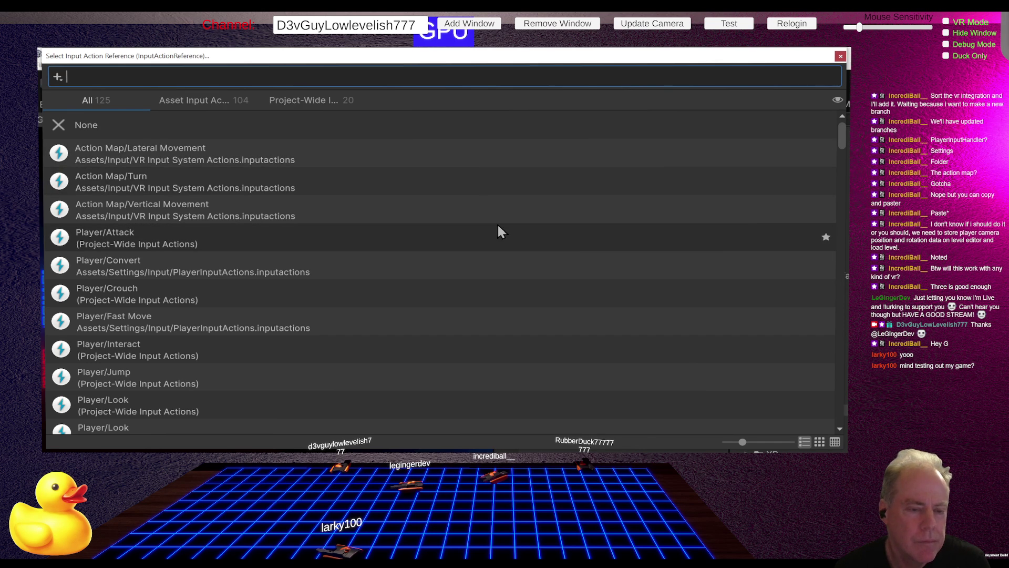
left_click(840, 56)
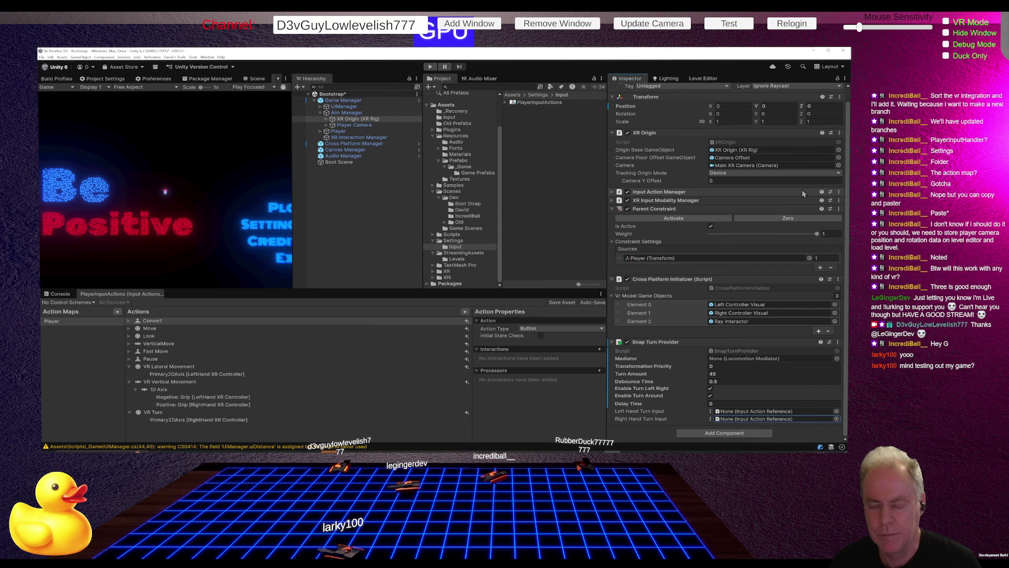
Switch from Unity Editor to the Chrome window showing the Twitch stream
key("alt+Tab")
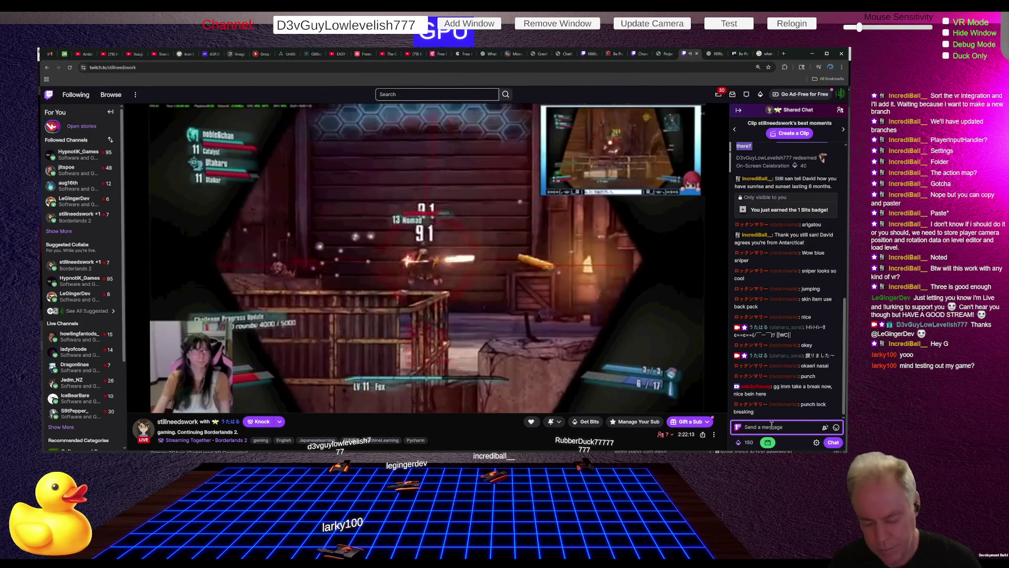
Draft the chat question to the streamer, 'is it safe to play random peoples itch.io games', then cut it
type("Hey")
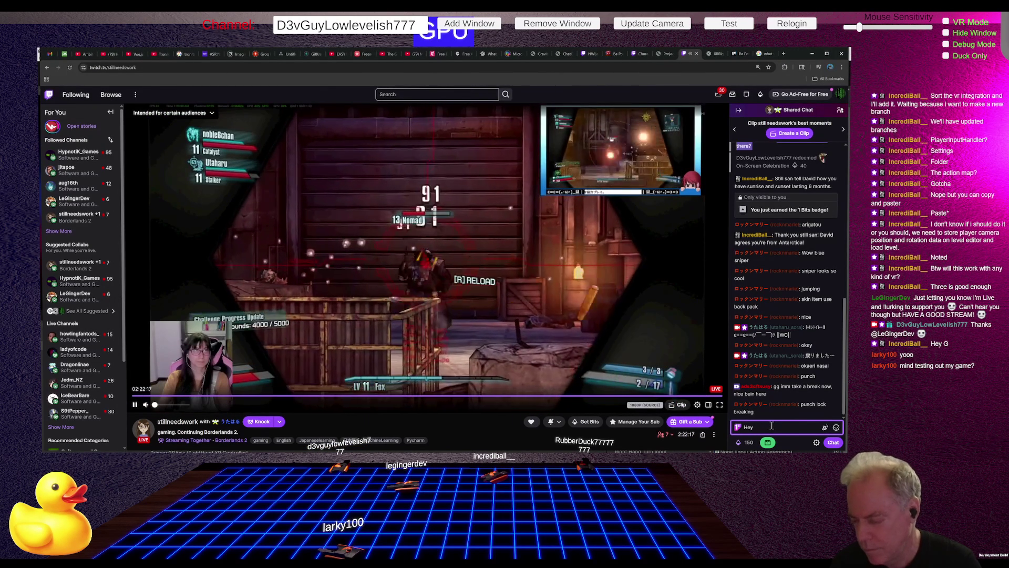
type(" @sti")
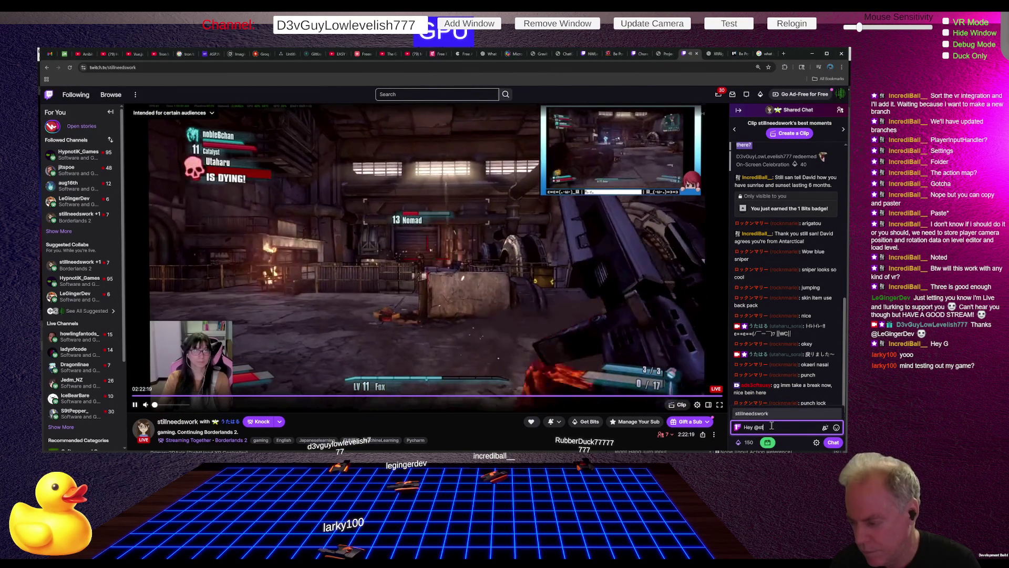
key("Tab")
type(", ")
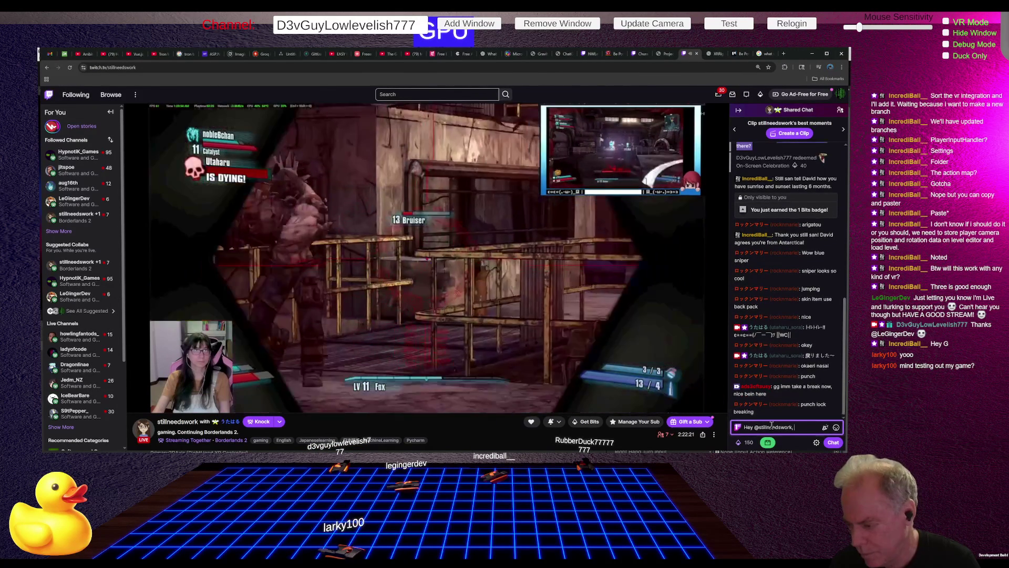
type("is it safe to")
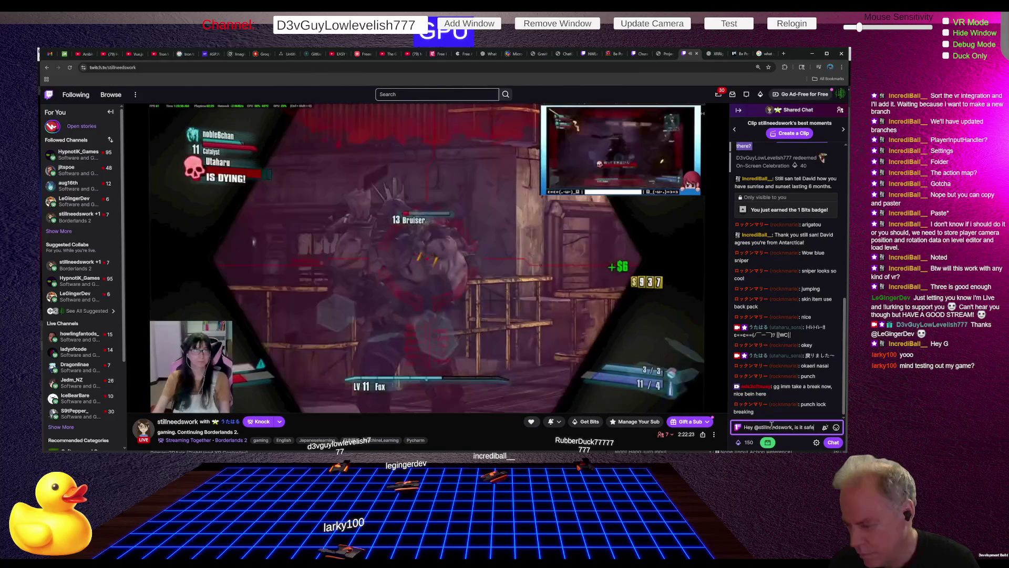
type(" play")
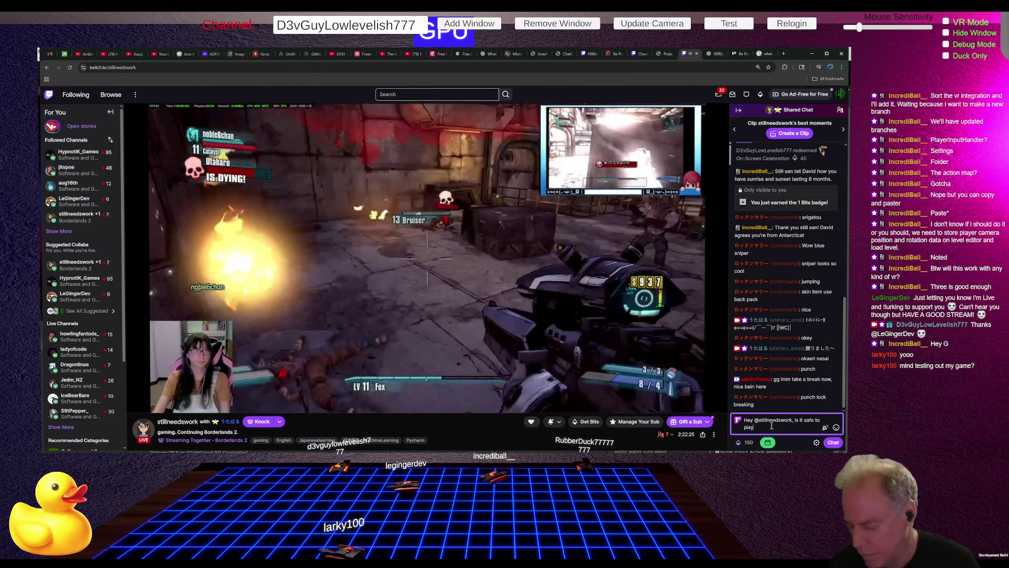
type(" random")
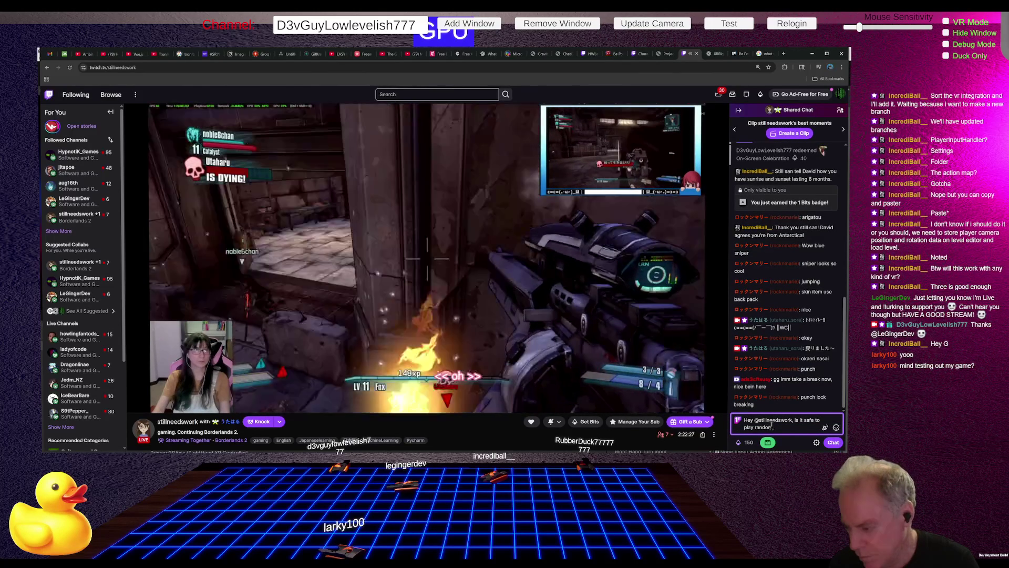
type(" peoples")
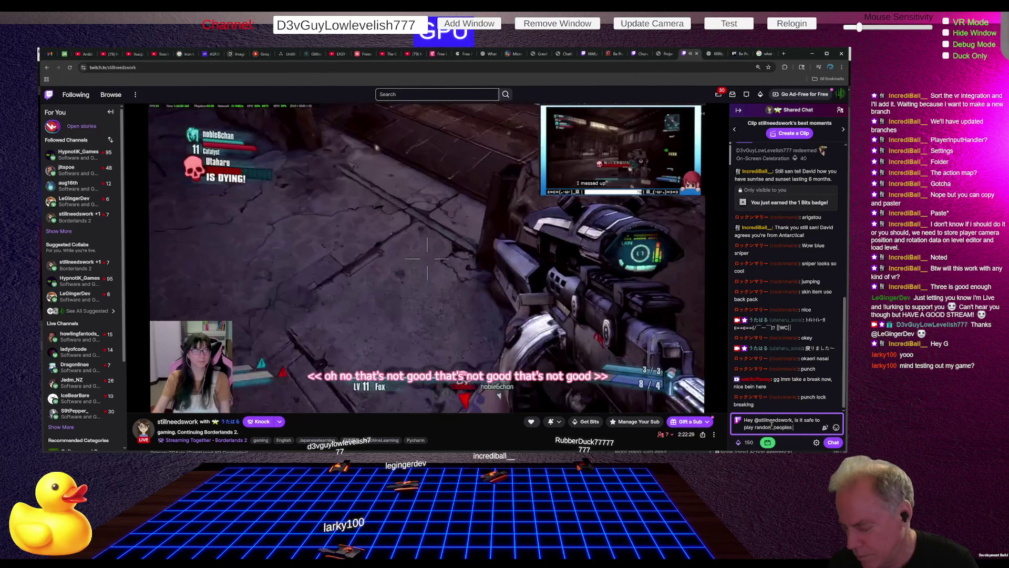
type(" itch")
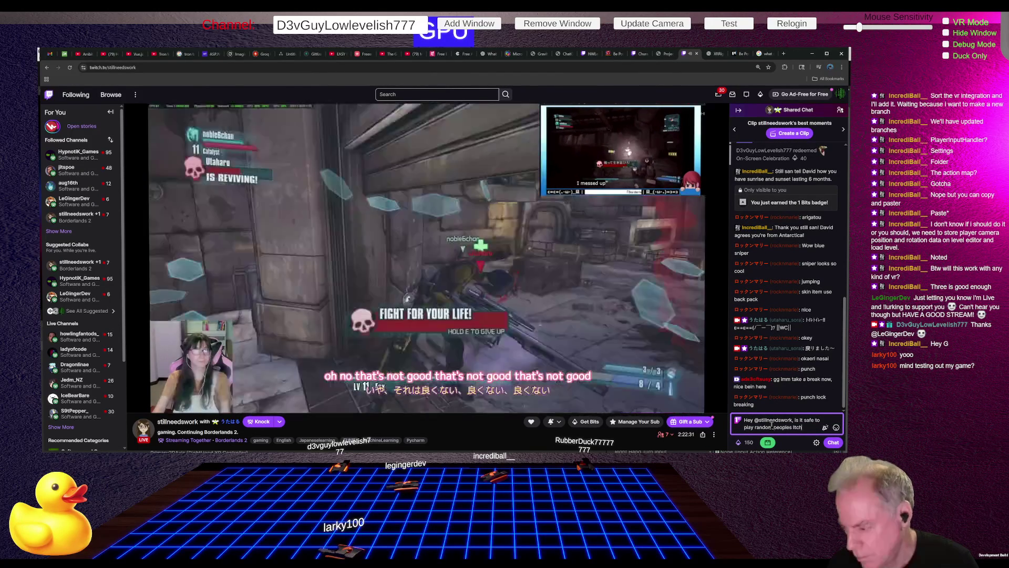
type(".io games")
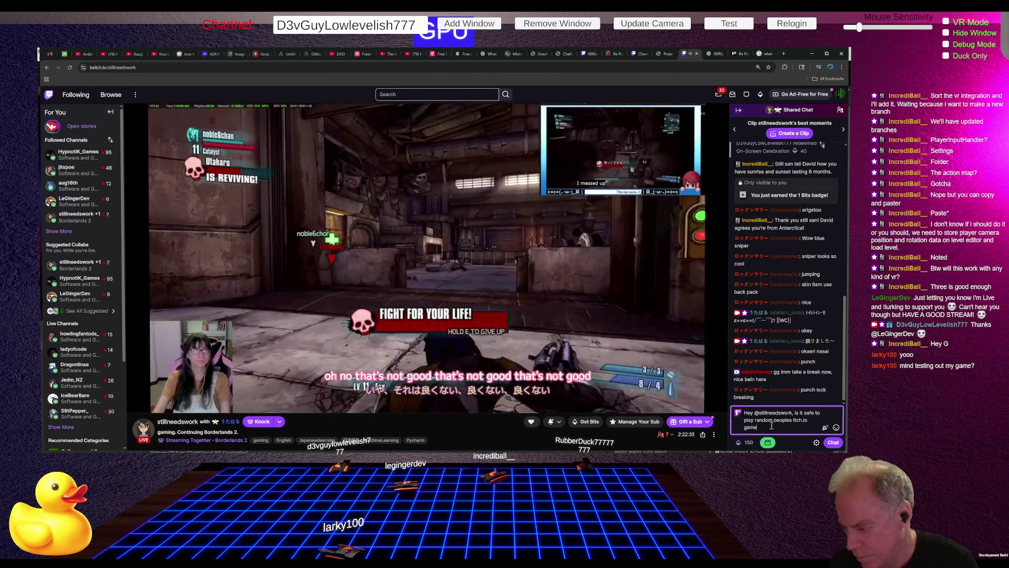
key("shift+Up")
key("shift+Up")
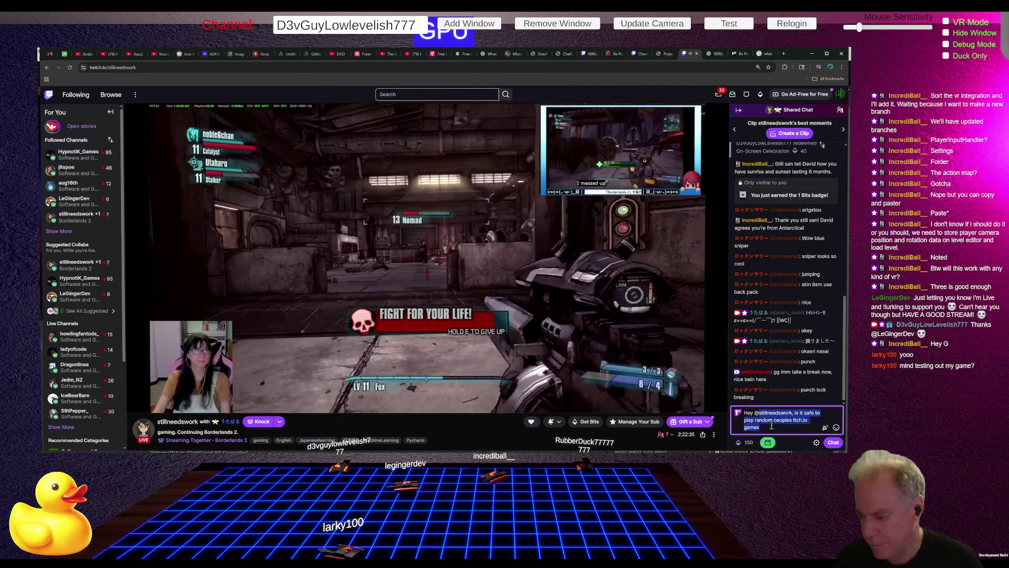
key("shift+Home")
key("ctrl+x")
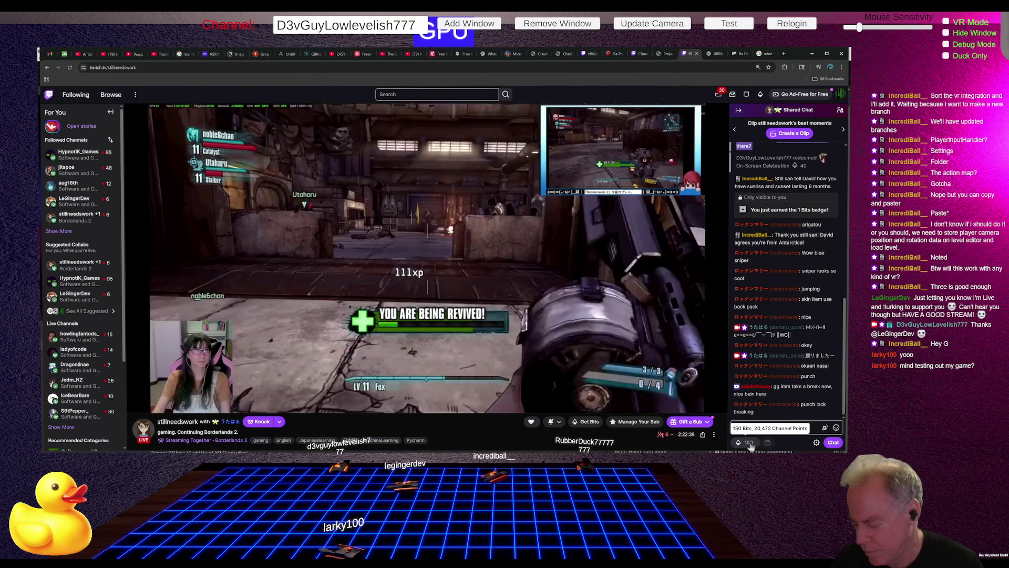
Choose the Highlight My Message reward and lower the stream volume to 15%
left_click(746, 442)
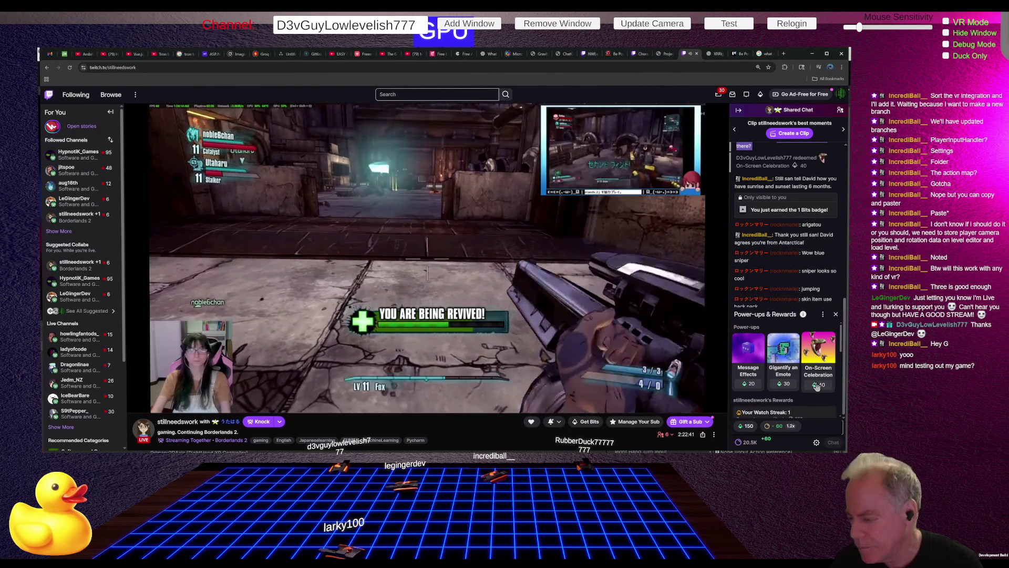
scroll(821, 353, "down", 3)
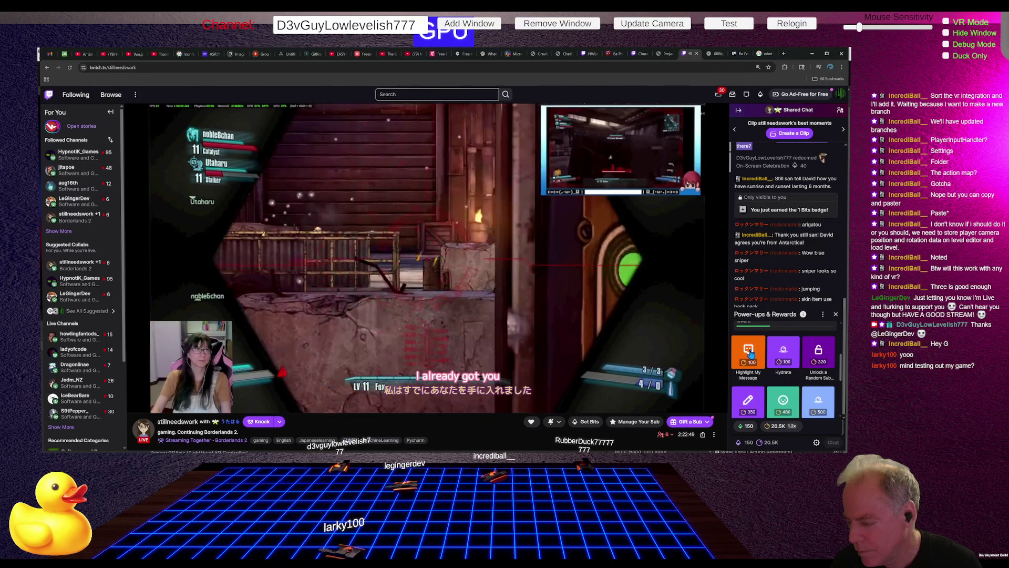
left_click(751, 353)
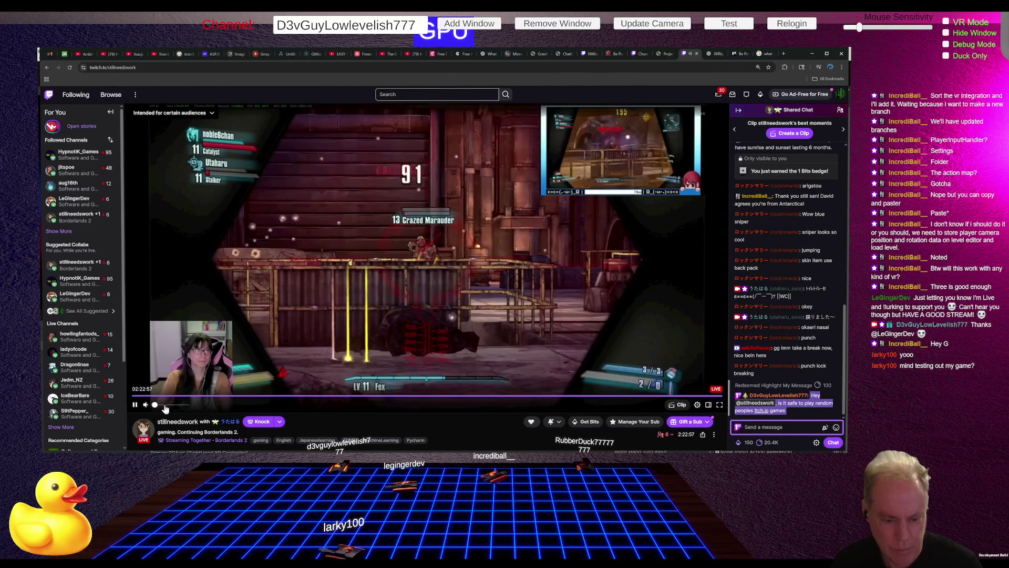
mouse_move(182, 405)
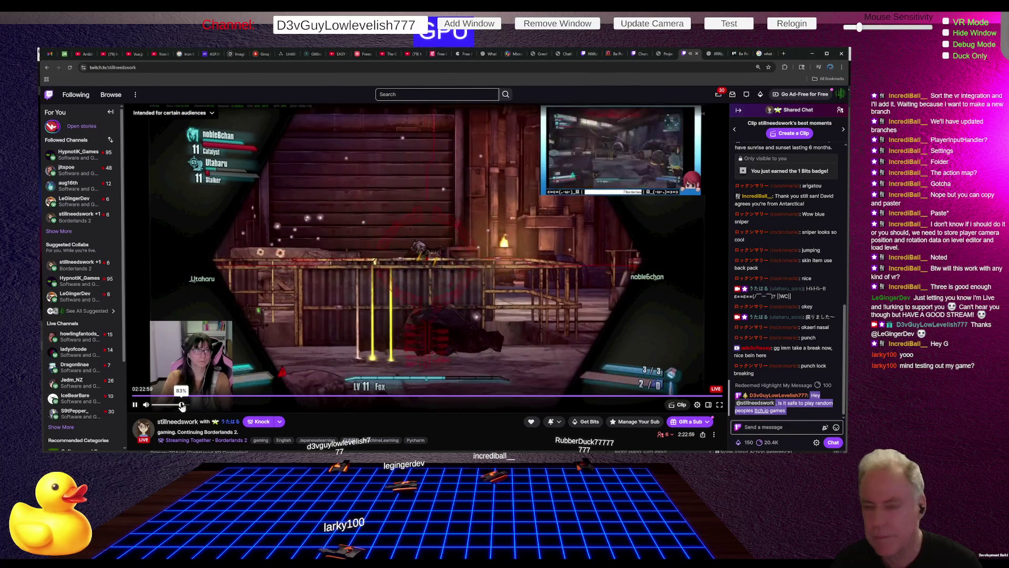
left_click_drag(182, 405, 155, 405)
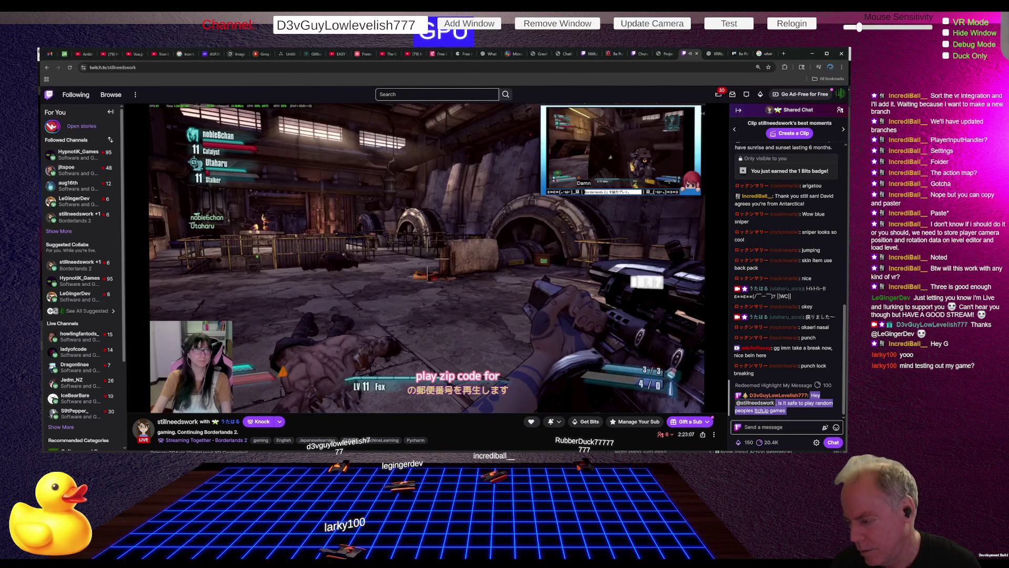
Scroll through all the channel's Power-ups & Rewards tiles, then close the panel
left_click(750, 442)
scroll(818, 401, "down", 4)
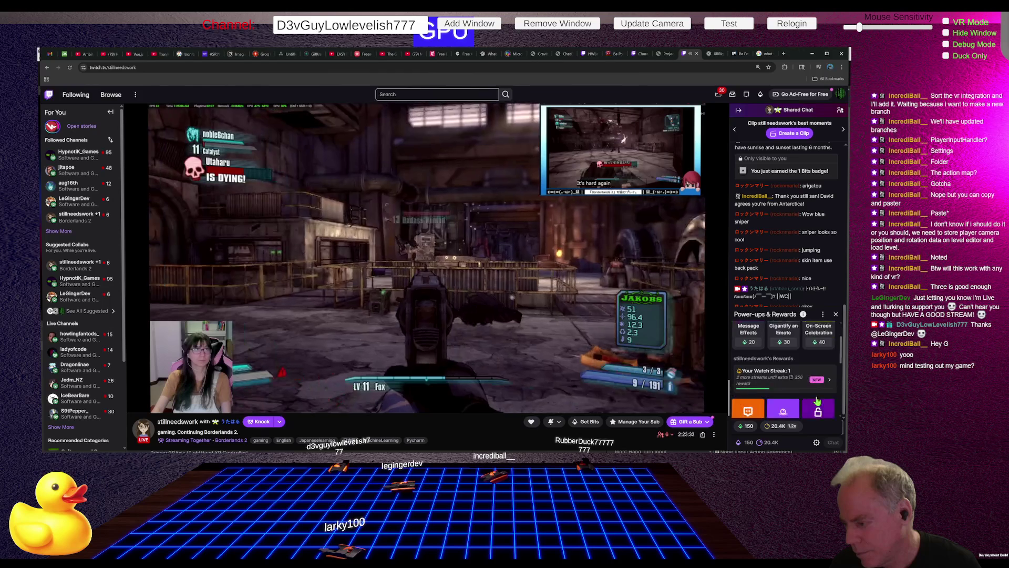
scroll(818, 401, "down", 1)
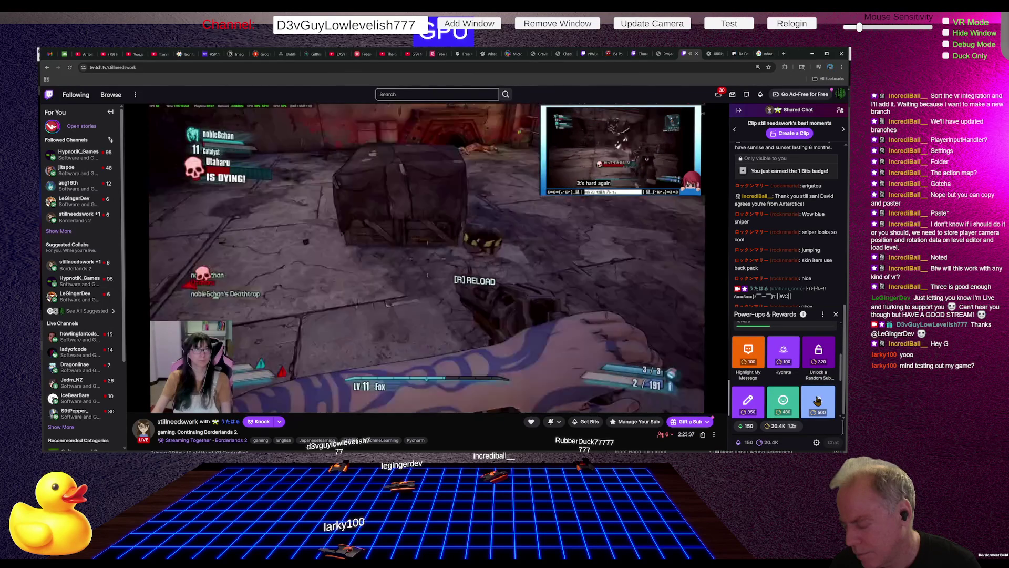
scroll(818, 400, "down", 1)
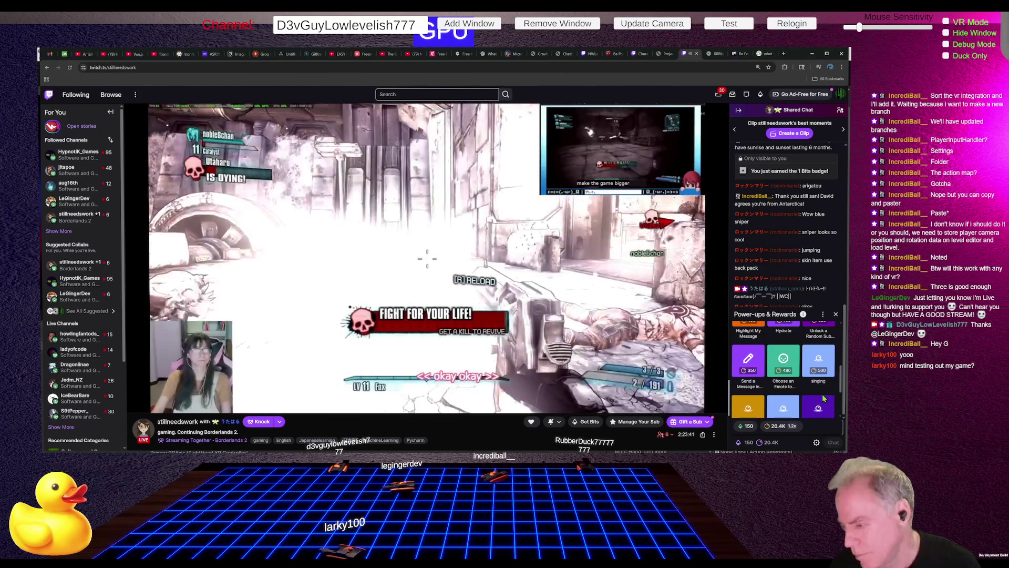
scroll(825, 399, "down", 1)
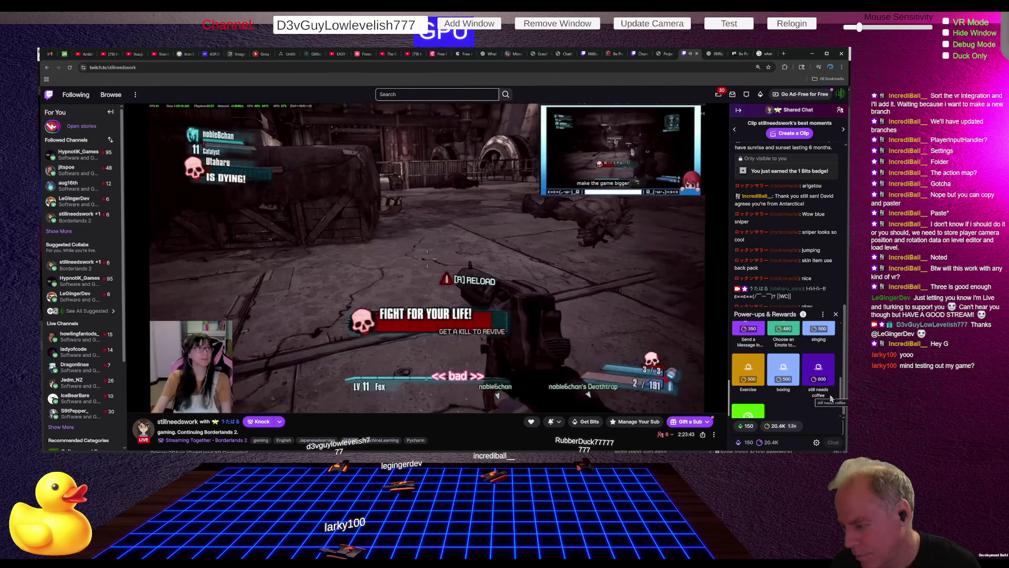
scroll(831, 399, "down", 1)
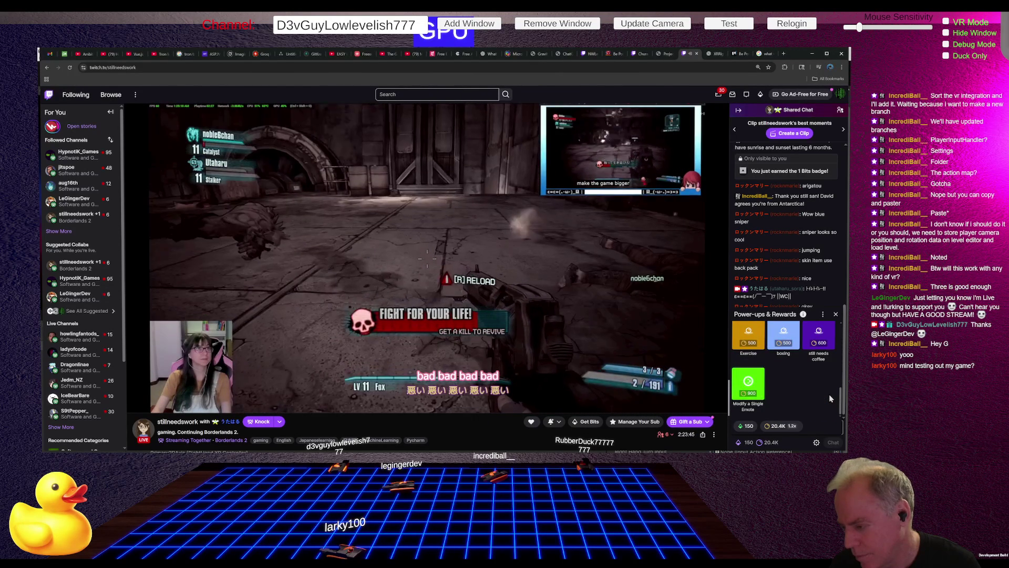
scroll(828, 393, "up", 2)
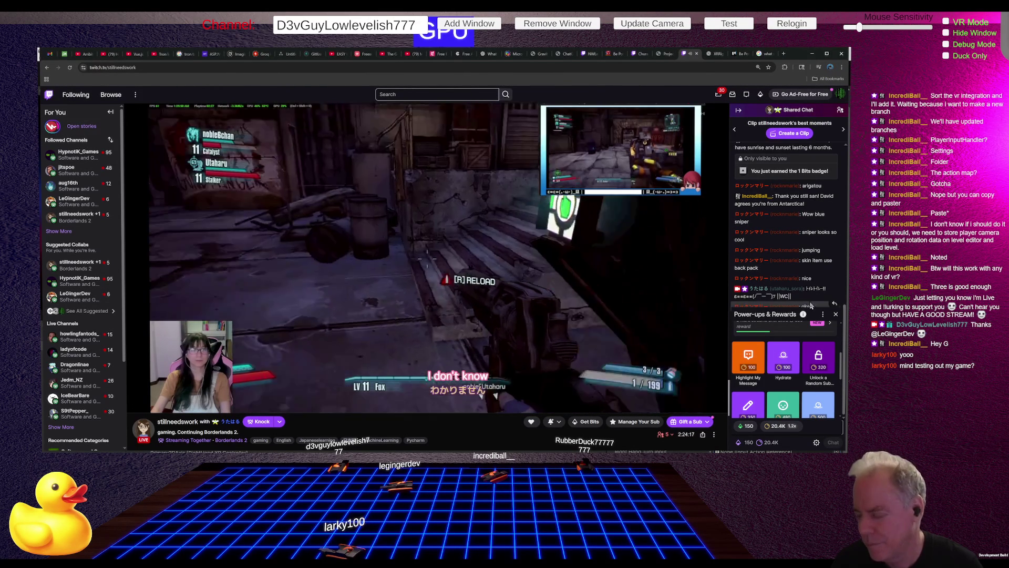
left_click(836, 313)
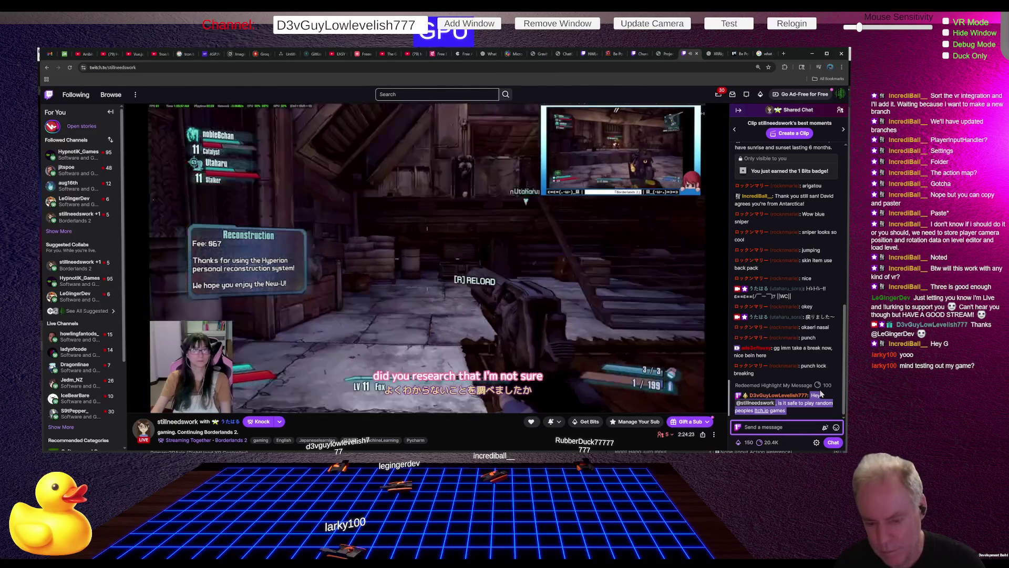
Send the chat reply 'Wasn't sure if they check stuff, but probably'
type("Wasn't sure")
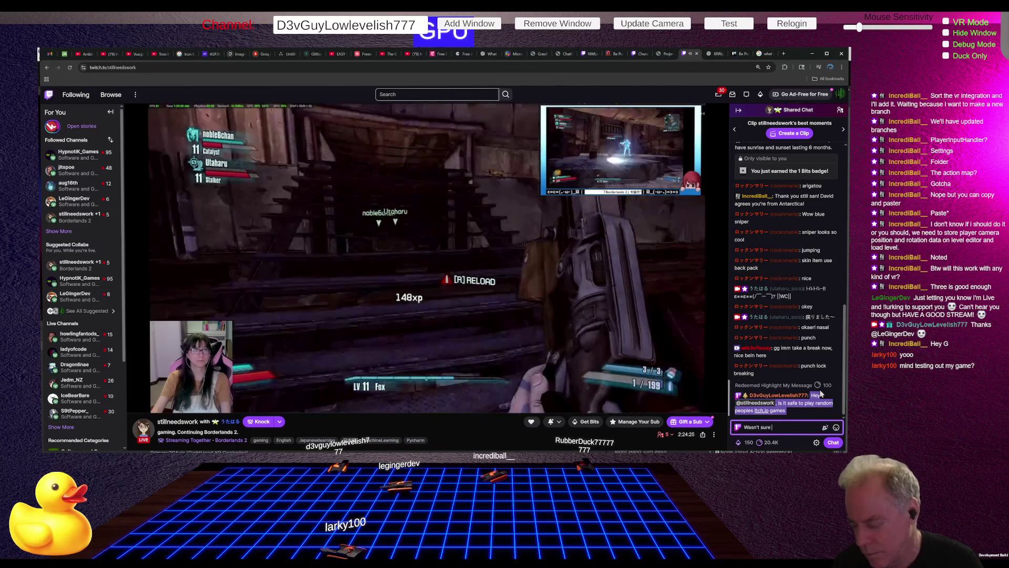
type(" if they ch")
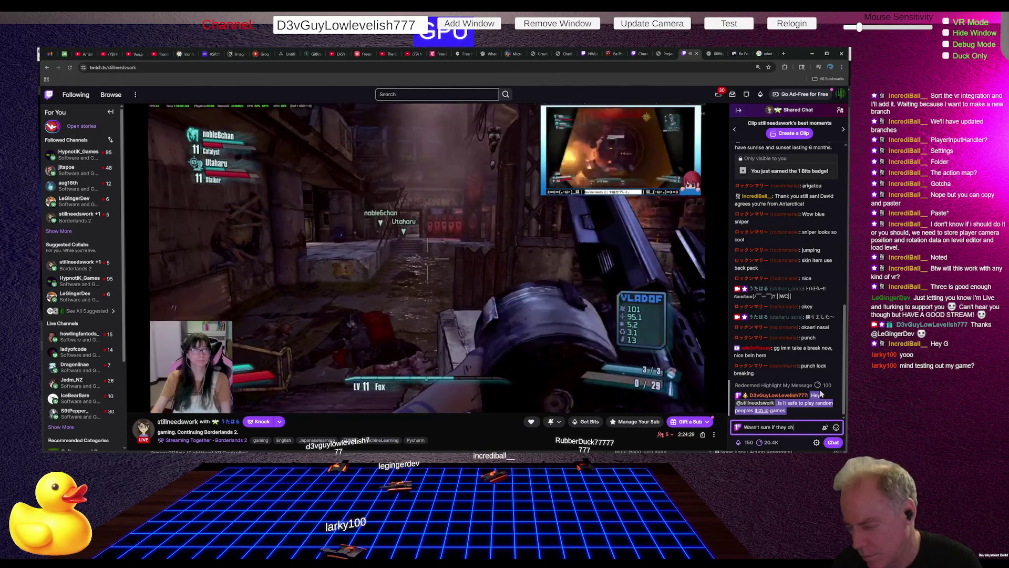
type("eck stuff")
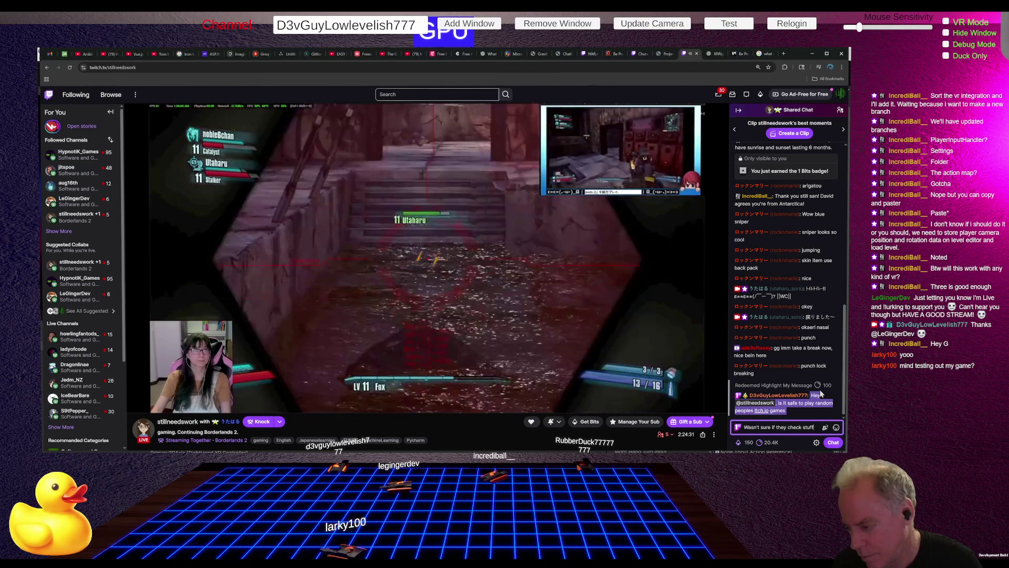
type(", but")
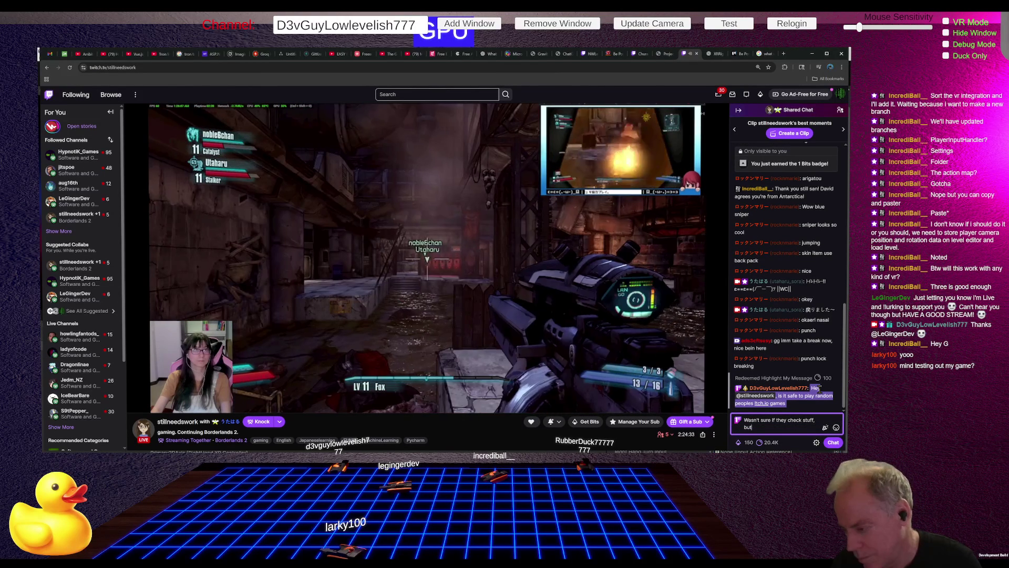
type(" probab")
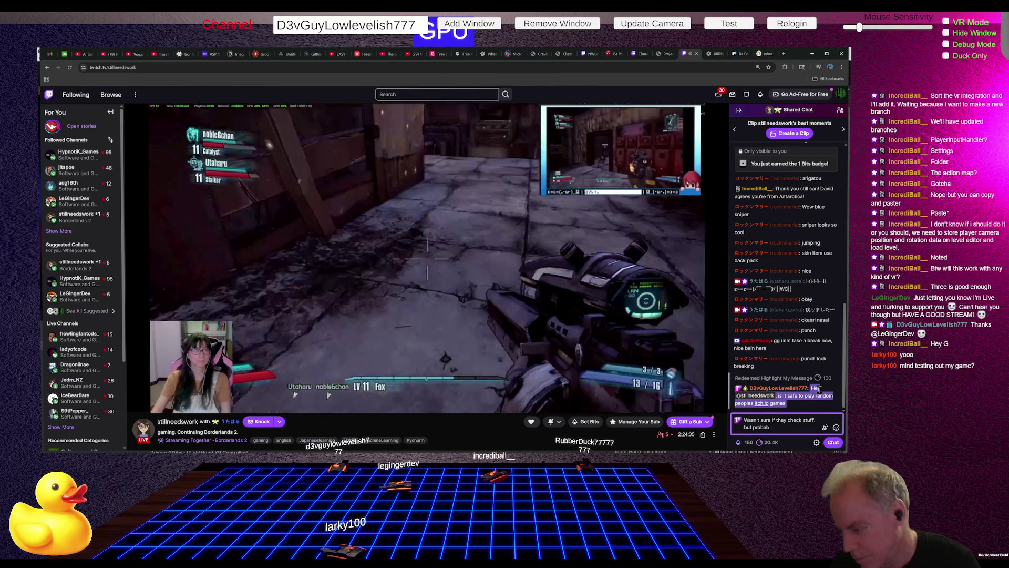
type("ly")
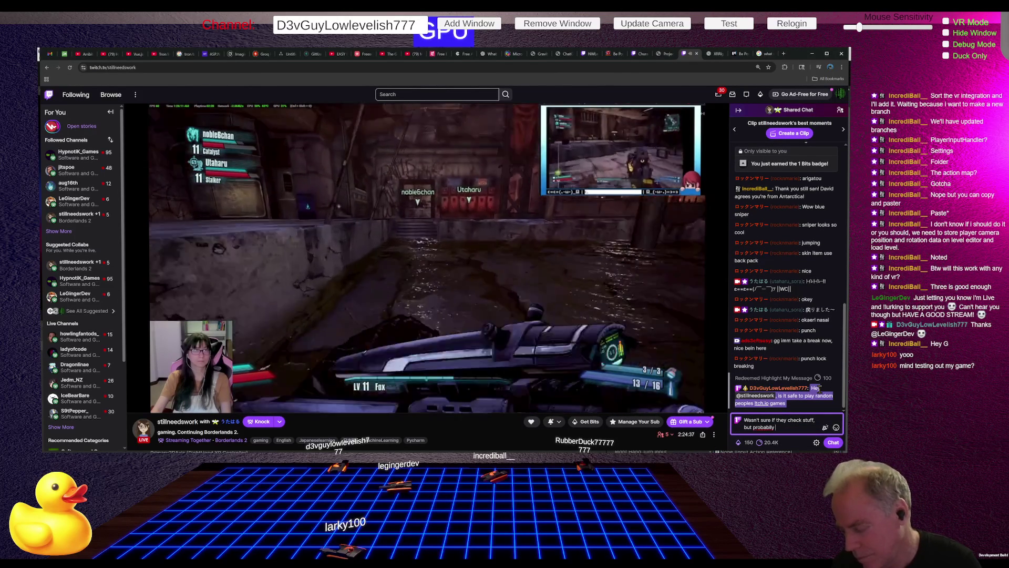
key("Return")
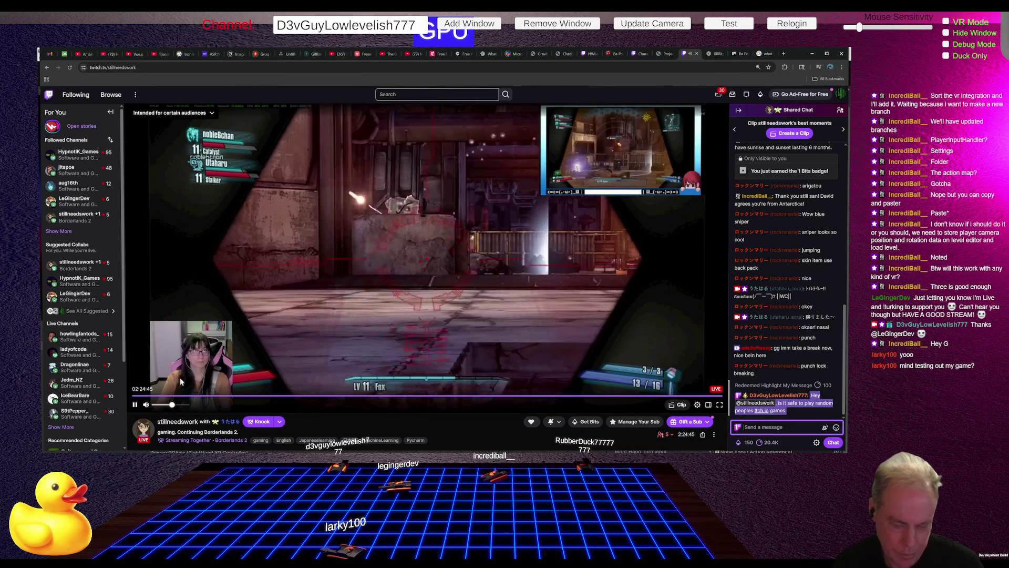
Lower the stream volume to 1% and return to Unity Editor
left_click_drag(172, 404, 155, 405)
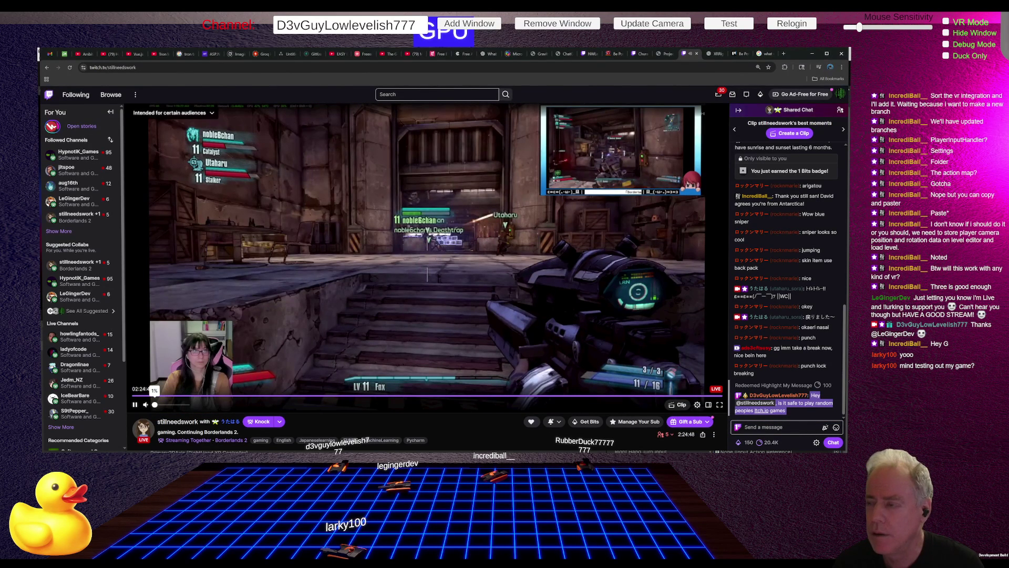
key("alt+Tab")
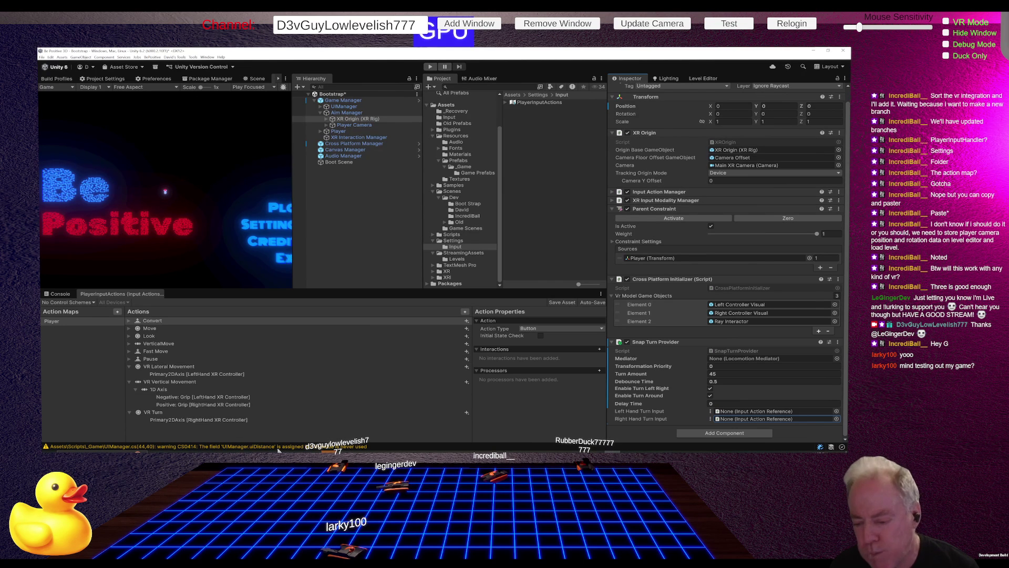
Bring the Twitch browser window back to the front from the Chrome taskbar preview
mouse_move(471, 454)
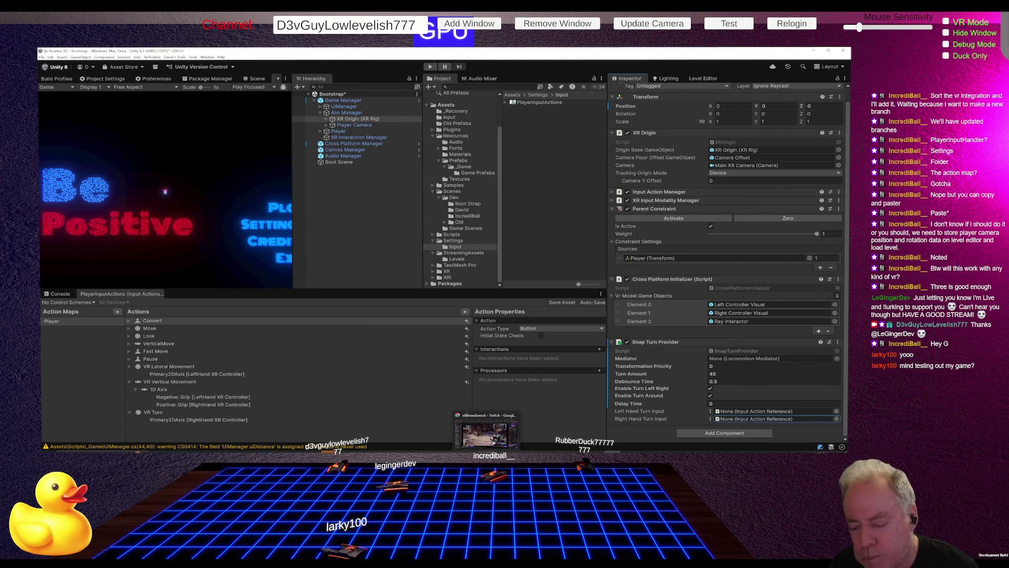
left_click(486, 432)
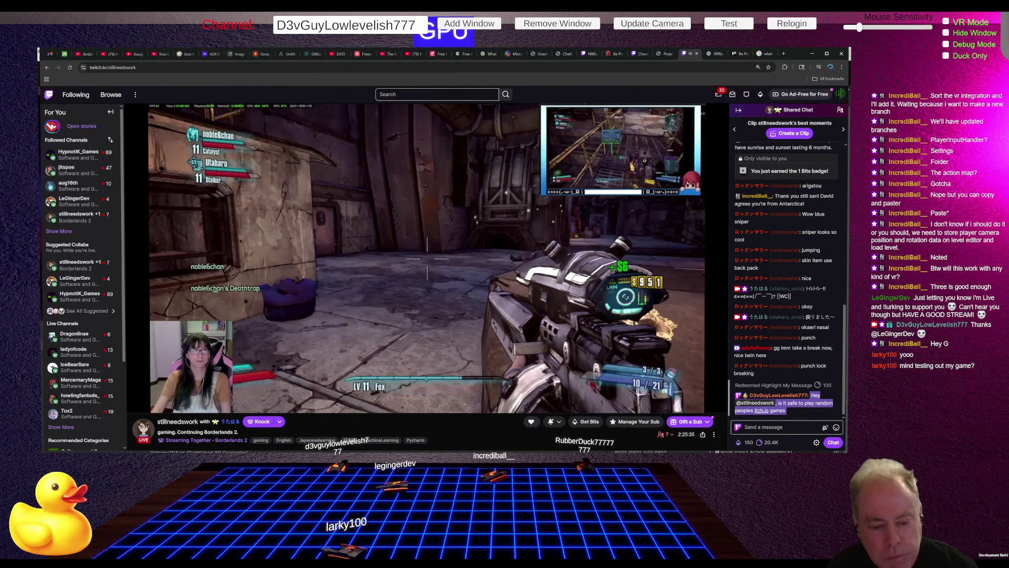
Drop the Twitch stream volume to 3% and switch back to the Unity Editor's Snap Turn Provider
mouse_move(180, 406)
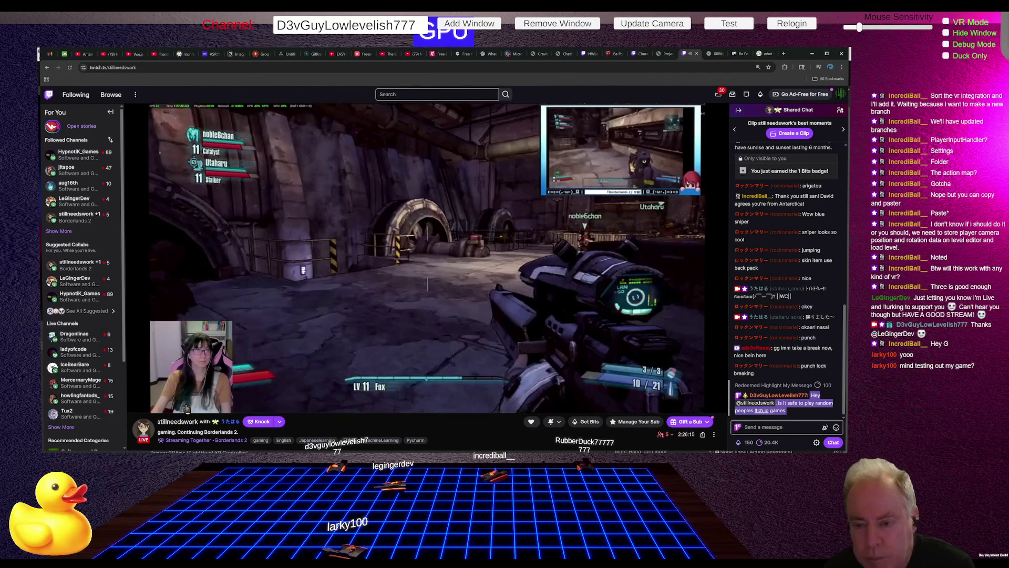
mouse_move(186, 408)
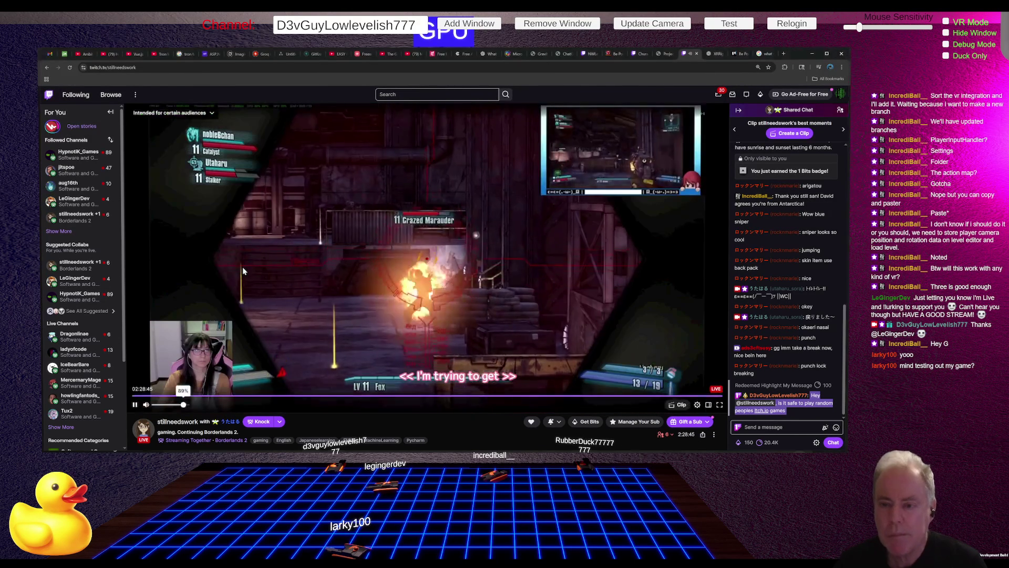
left_click(156, 405)
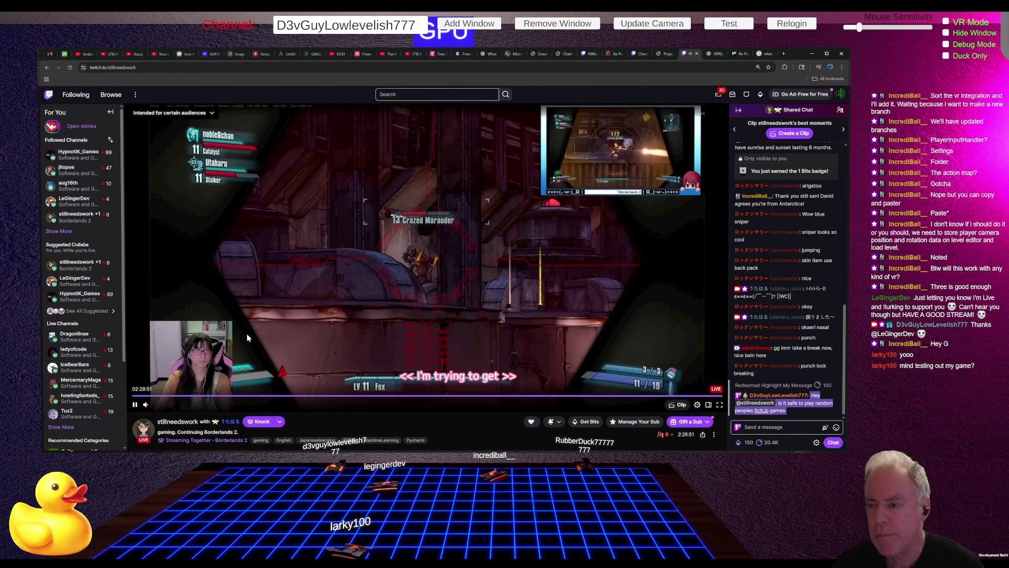
key("alt+Tab")
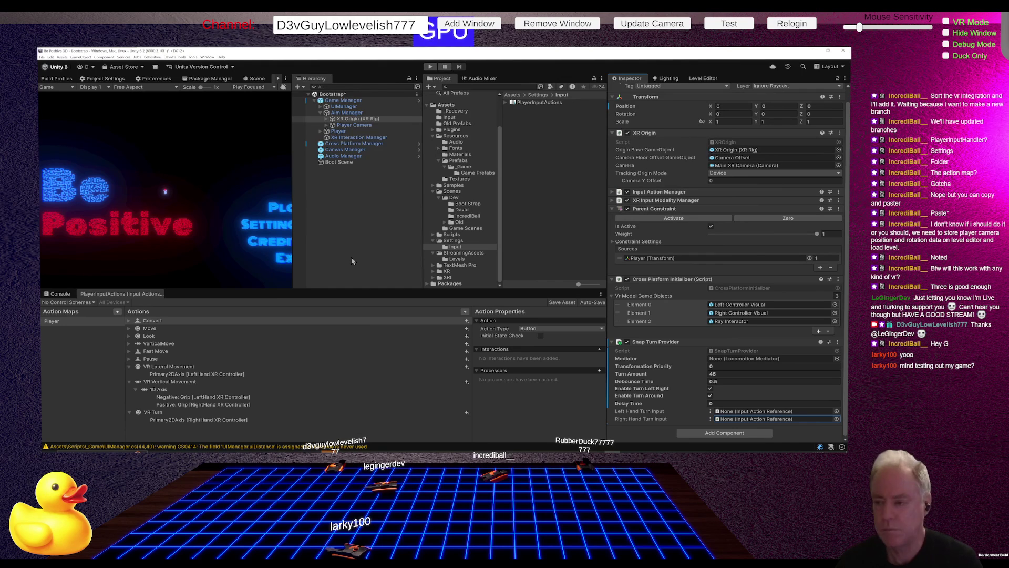
key("alt+Tab")
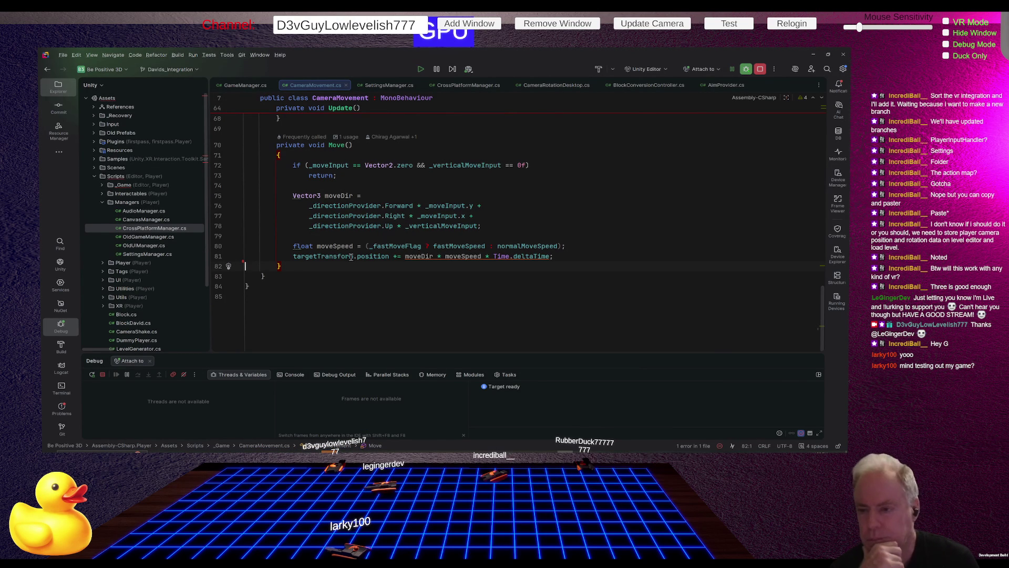
key("alt+Tab")
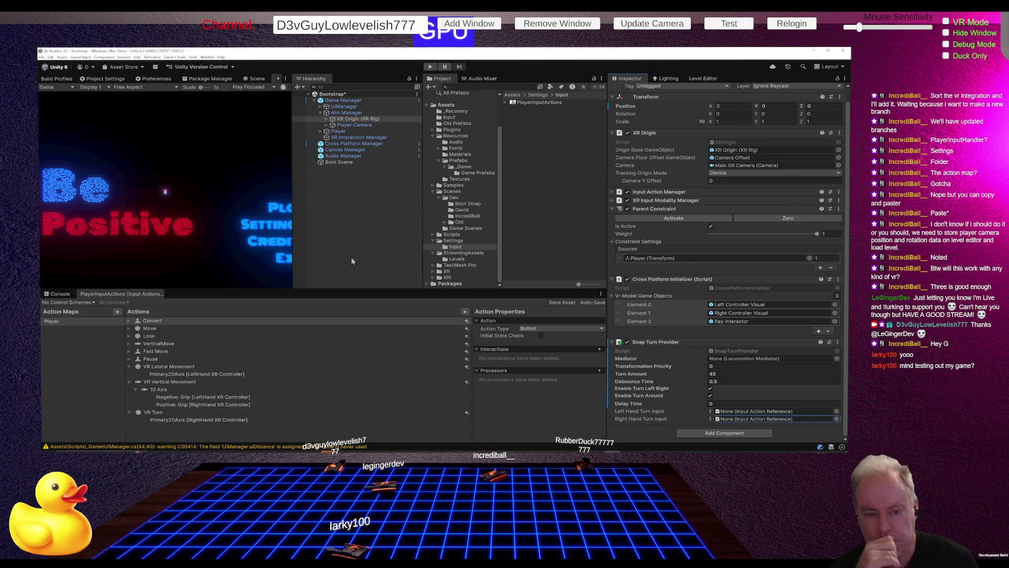